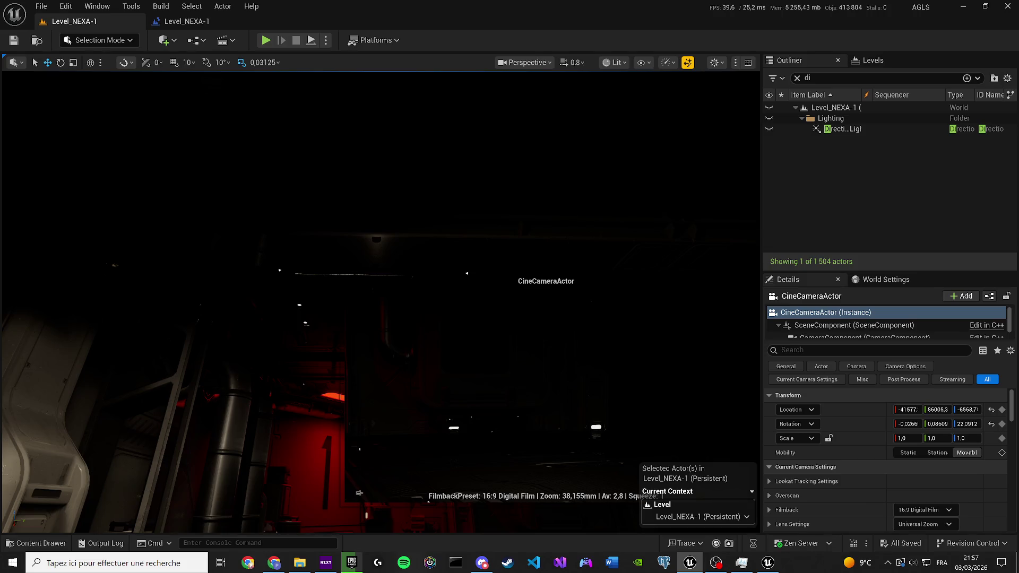
# Step: Save Level_NEXA-1 and clear the 'di' Outliner filter so all 1,504 actors show again
pyautogui.click(854, 325)
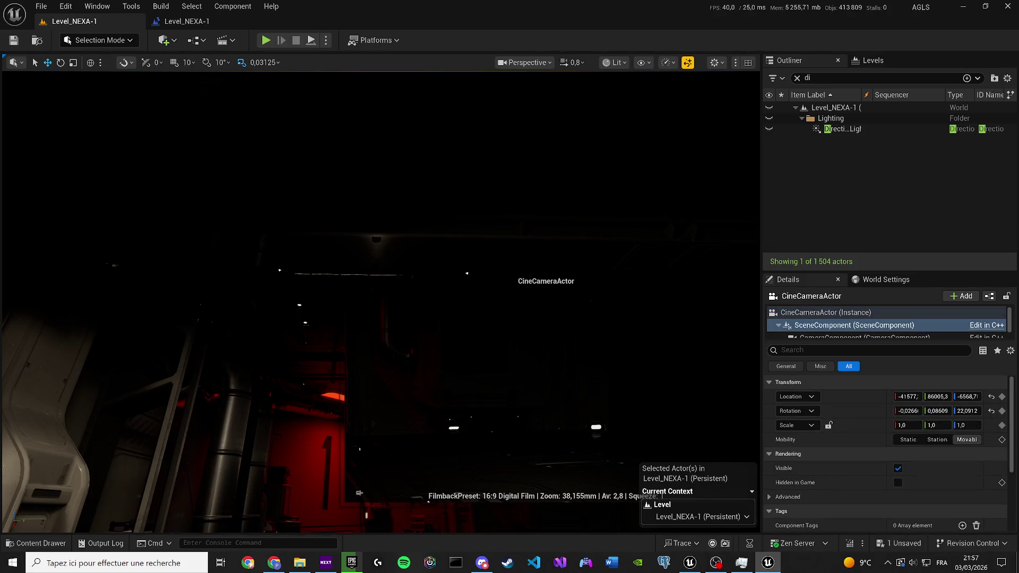
pyautogui.press('Escape')
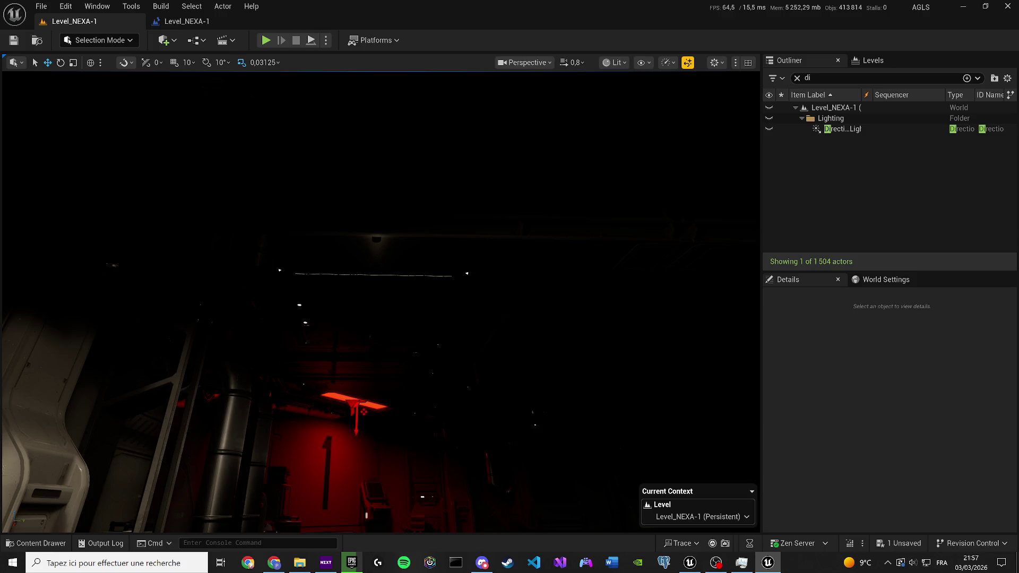
pyautogui.hotkey('ctrl', 'z')
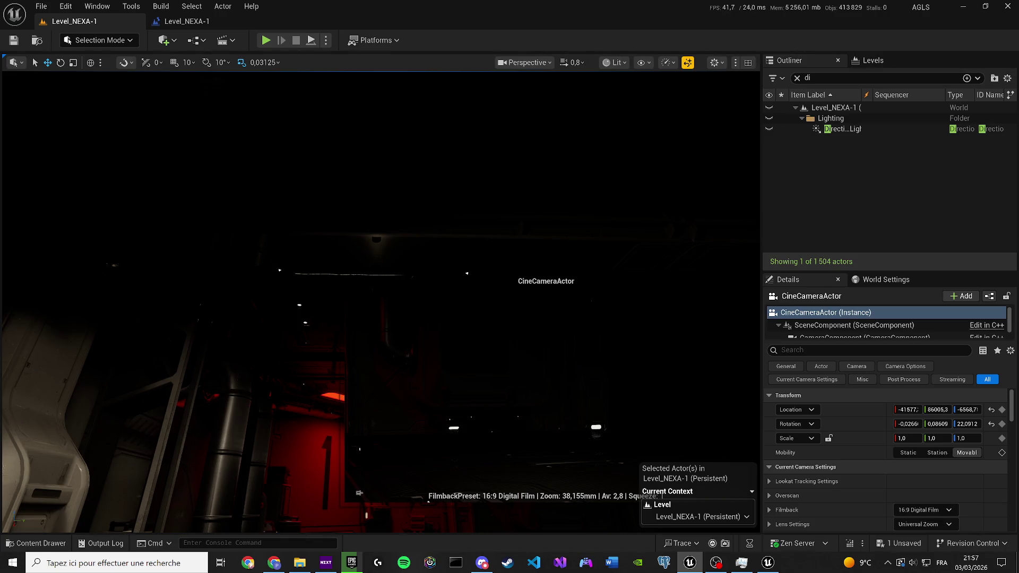
pyautogui.hotkey('ctrl', 's')
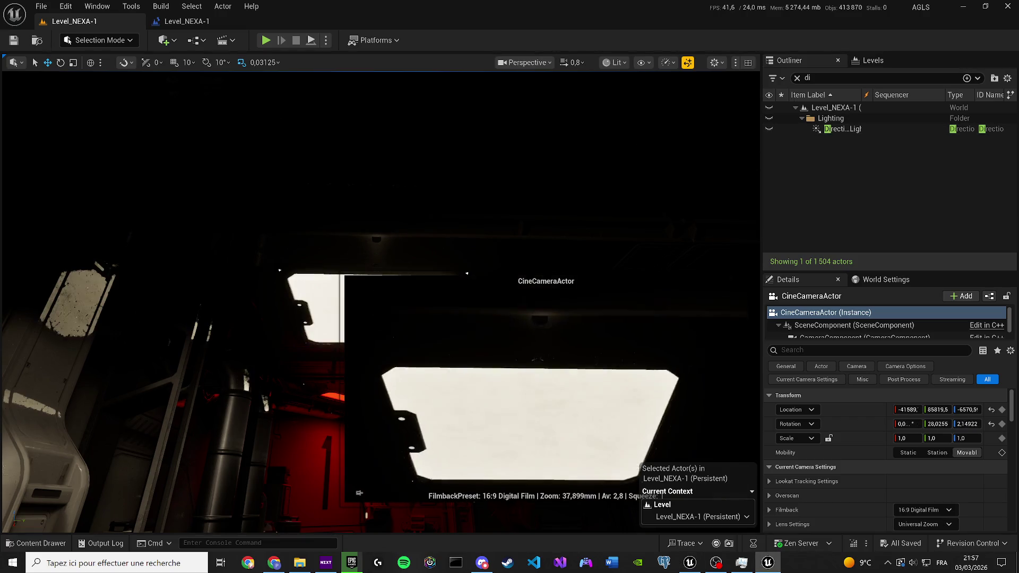
pyautogui.click(796, 82)
pyautogui.click(798, 78)
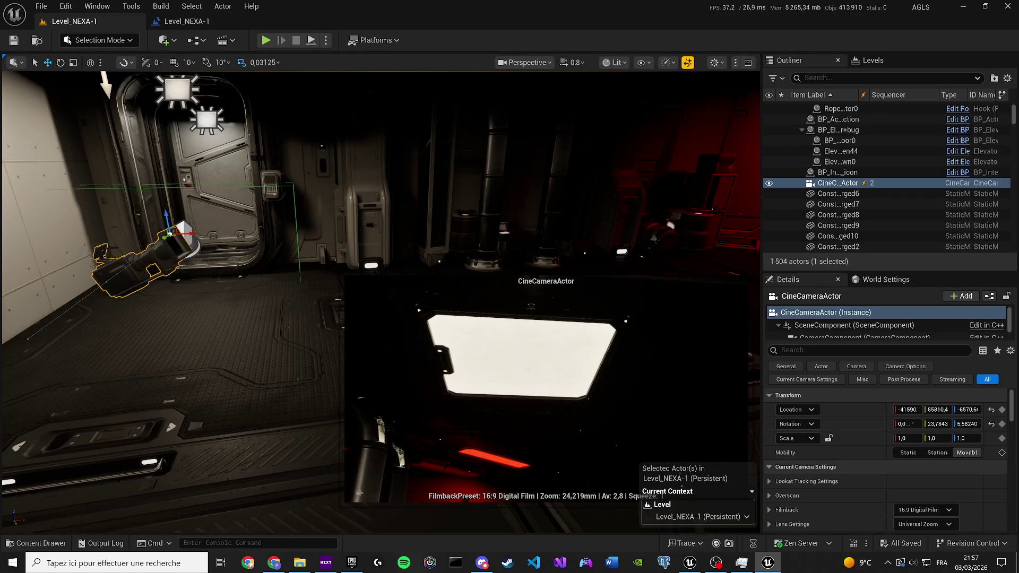
# Step: Select the LightPanel2 ceiling light panel and look through the Tools menu
pyautogui.moveTo(250, 139); pyautogui.dragTo(337, 194)
pyautogui.click(584, 239)
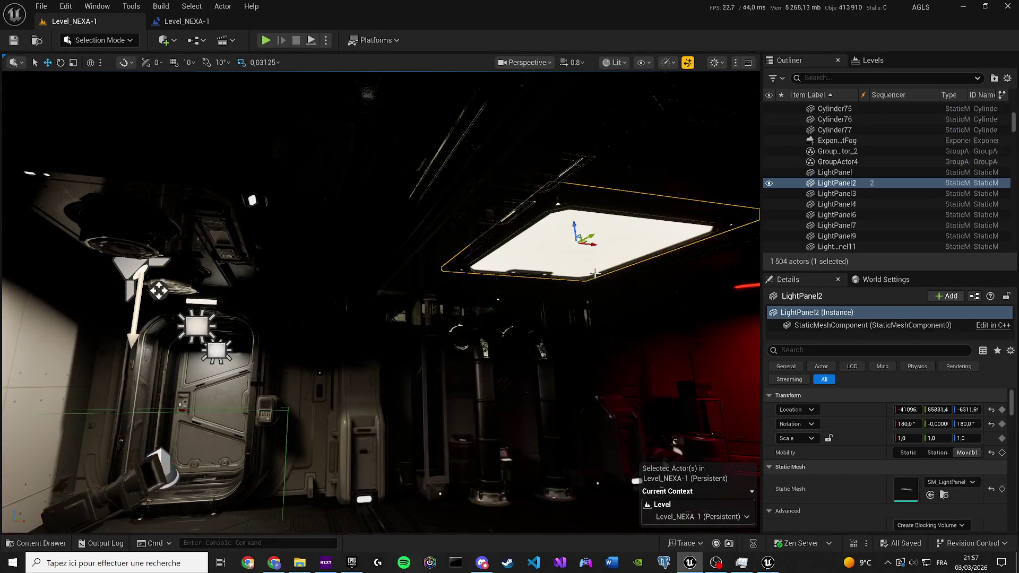
pyautogui.click(99, 7)
pyautogui.click(138, 9)
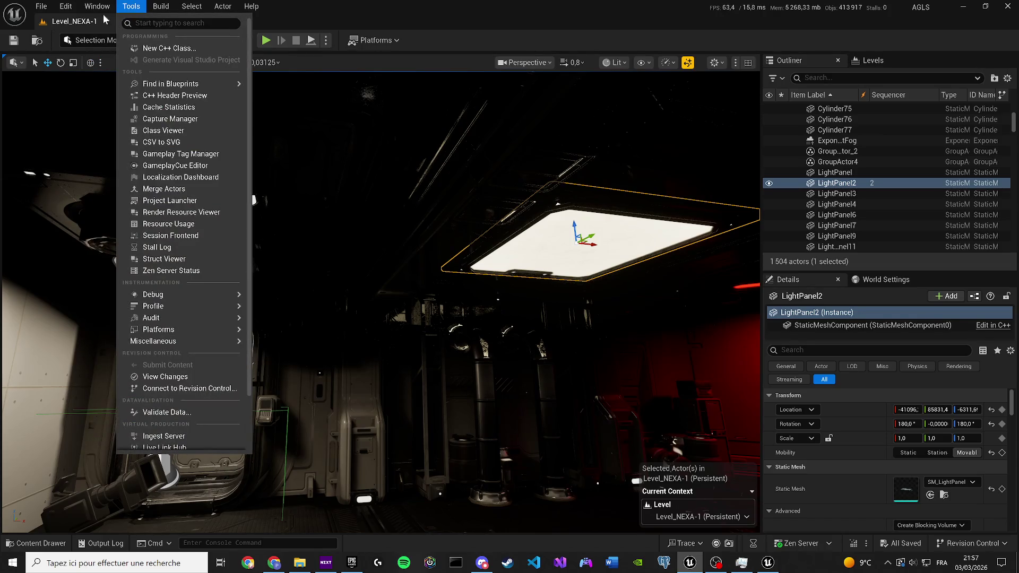
pyautogui.click(35, 40)
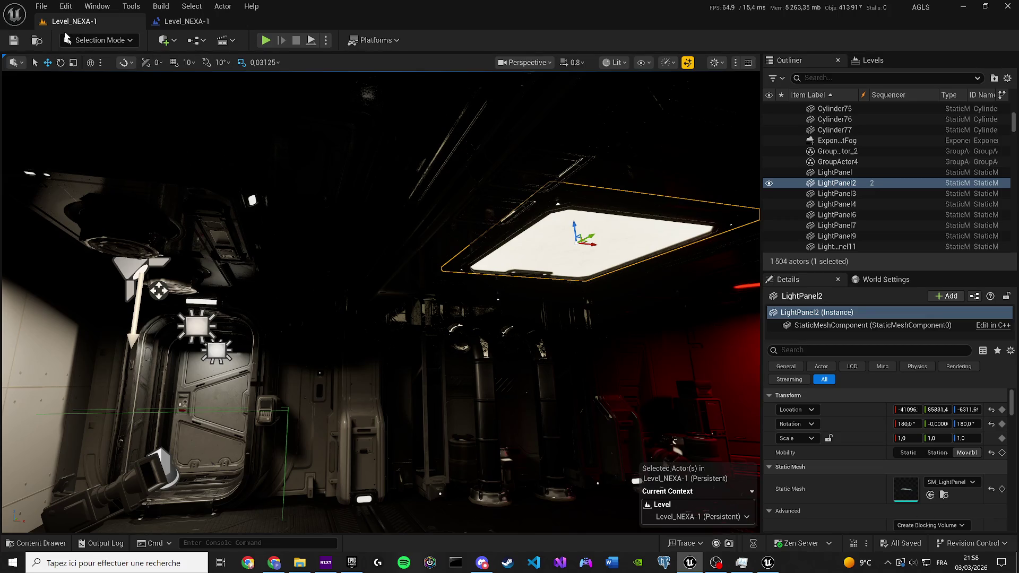
# Step: Browse the File and neighbouring menus, then switch the editor into Fracture Mode
pyautogui.click(41, 6)
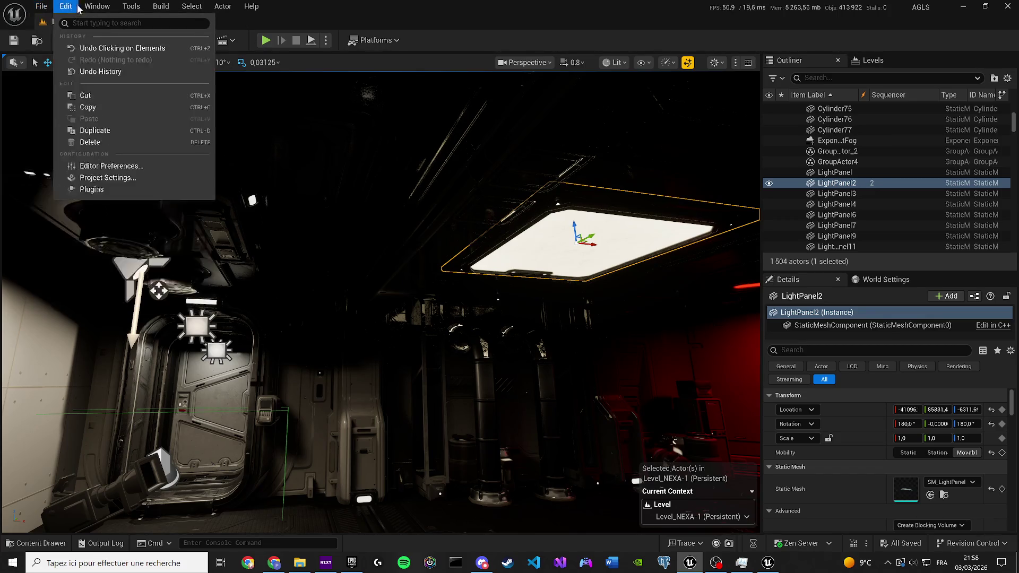
pyautogui.moveTo(67, 8)
pyautogui.moveTo(107, 6)
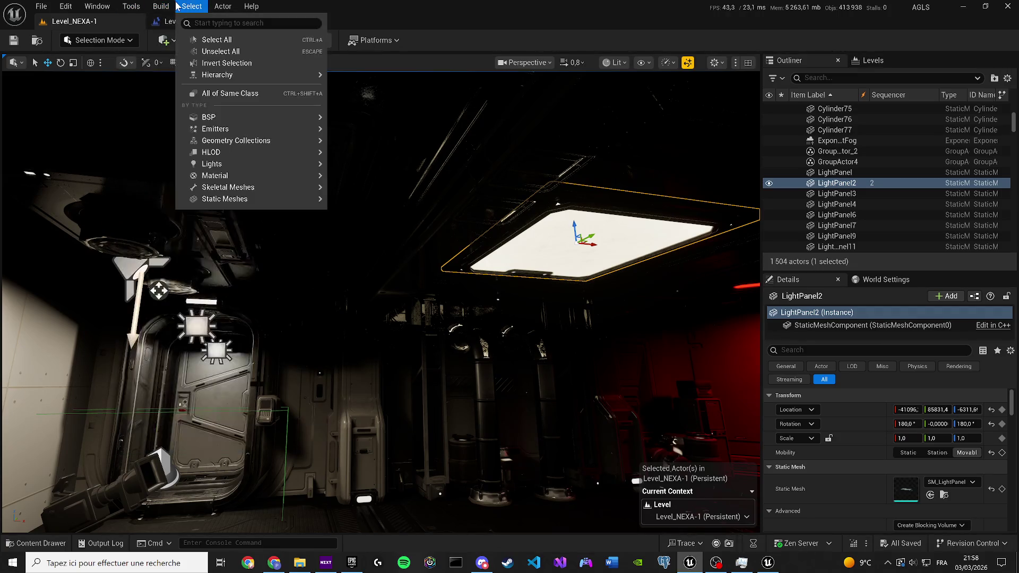
pyautogui.moveTo(166, 7)
pyautogui.moveTo(202, 5)
pyautogui.click(100, 40)
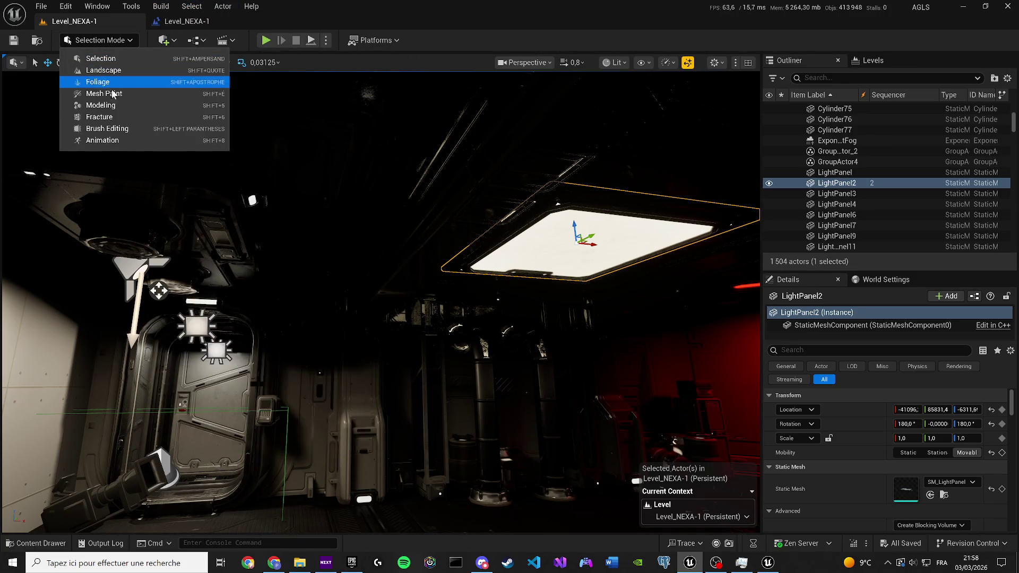
pyautogui.click(111, 121)
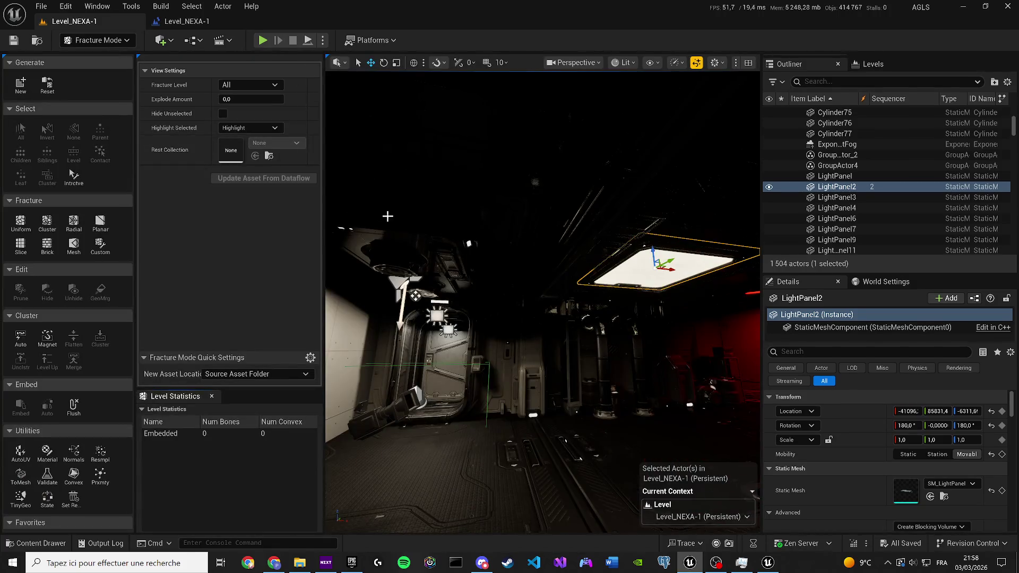
# Step: Frame the light panel and choose Cluster fracturing with Min Num Clusters of 64
pyautogui.press('f')
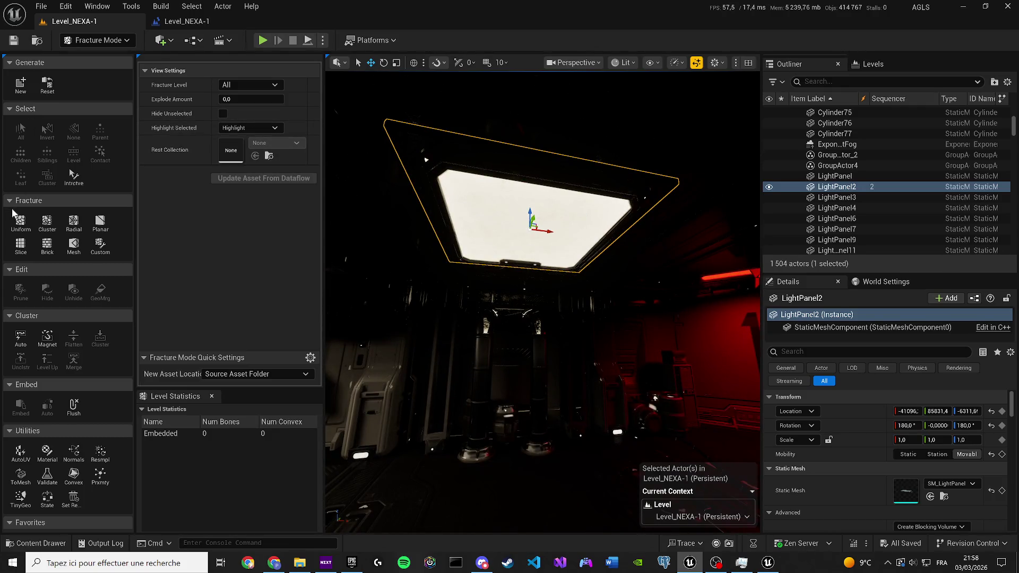
pyautogui.click(50, 223)
pyautogui.write('64')
pyautogui.press('Return')
pyautogui.scroll(-1, 254, 314)
pyautogui.scroll(1, 276, 241)
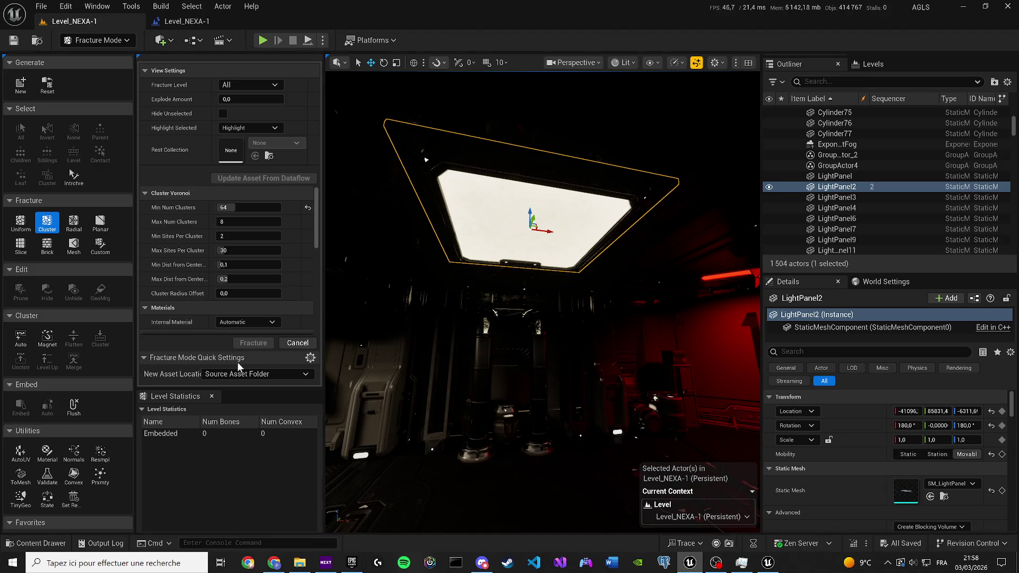
# Step: Keep new fracture assets saved in the source asset's folder
pyautogui.scroll(-2, 260, 330)
pyautogui.click(230, 374)
pyautogui.click(223, 383)
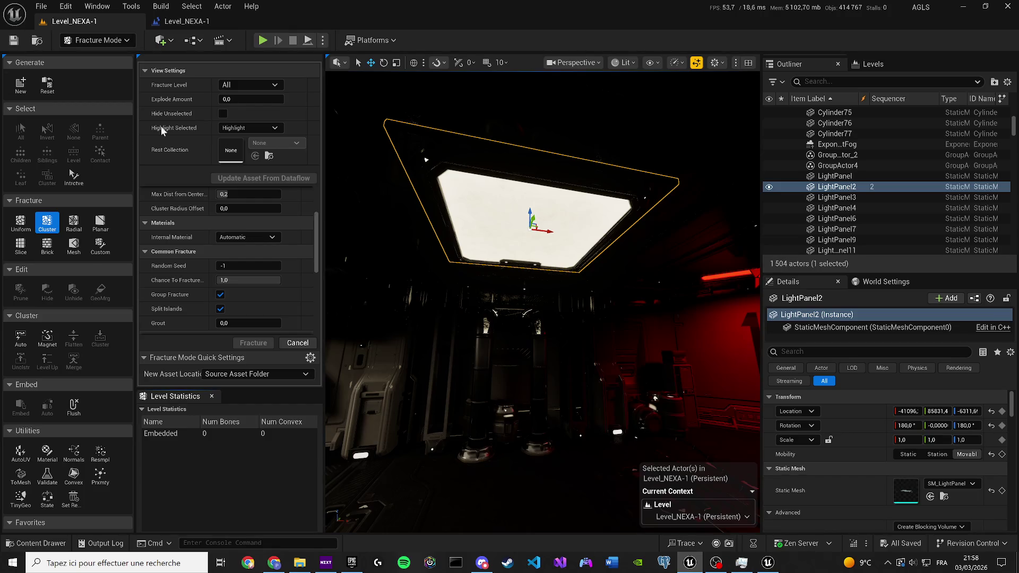
pyautogui.scroll(2, 154, 284)
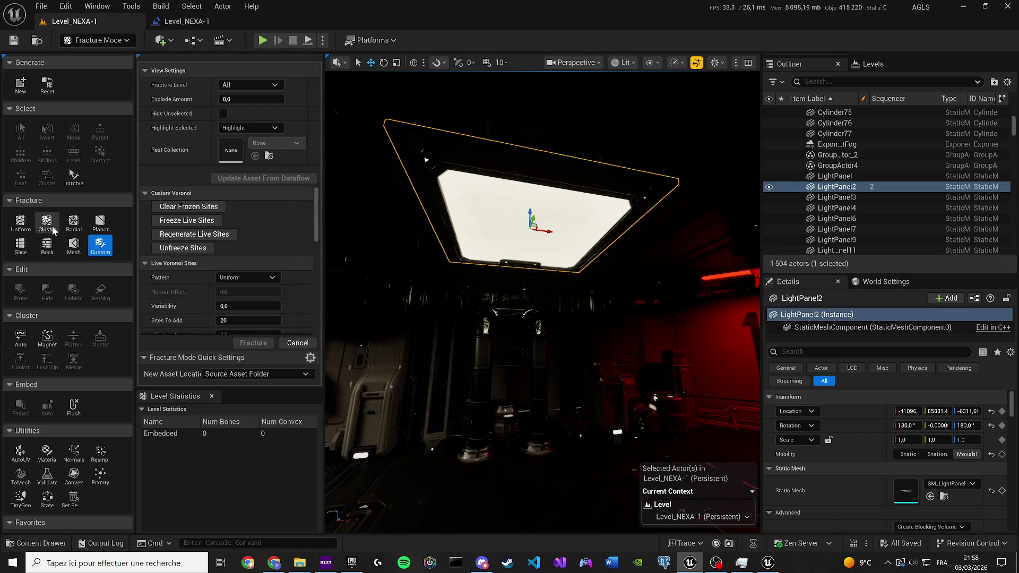
# Step: Enable Auto clustering, open the Validate settings, and begin a new geometry collection
pyautogui.click(20, 337)
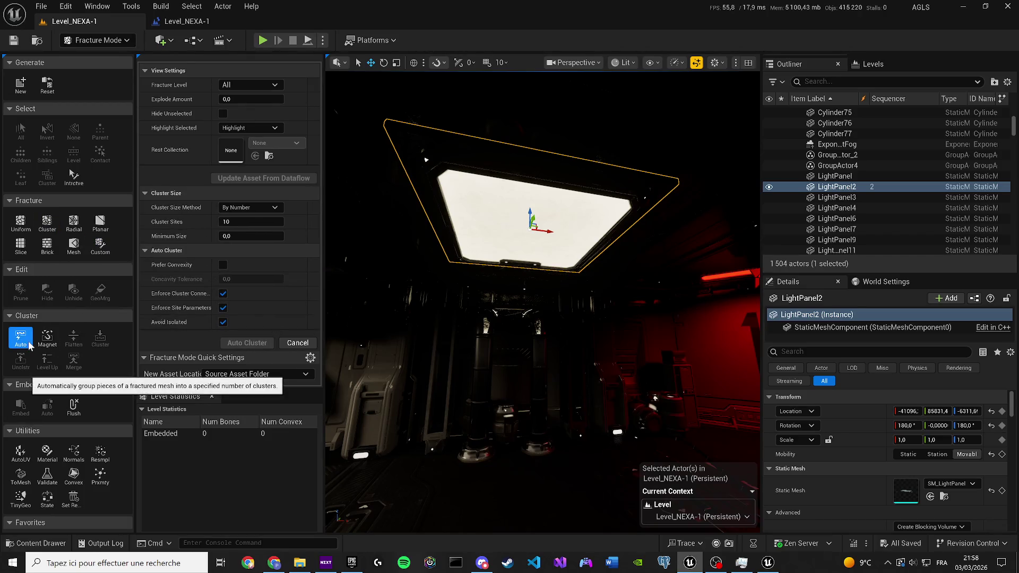
pyautogui.click(20, 452)
pyautogui.click(47, 476)
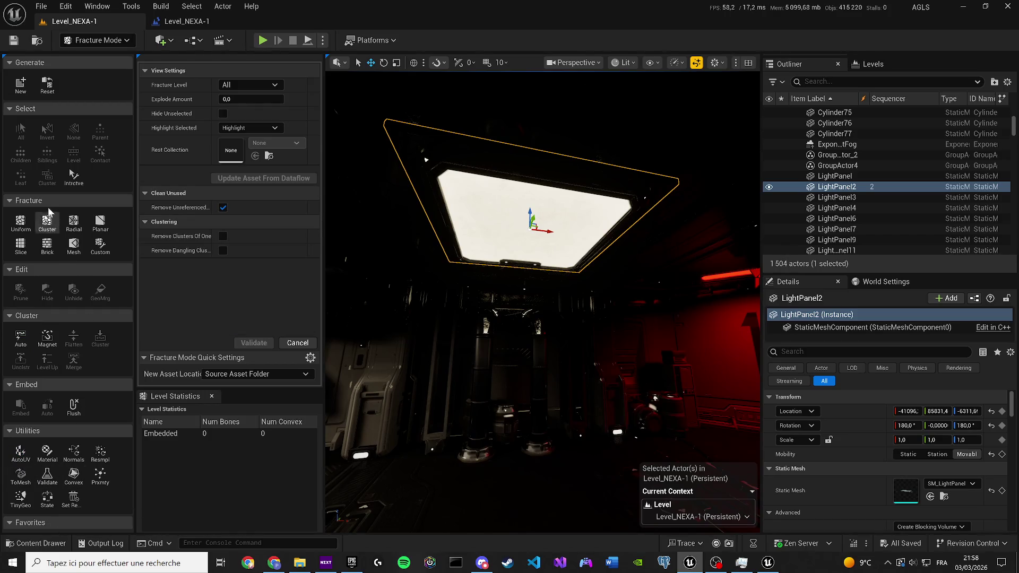
pyautogui.click(20, 86)
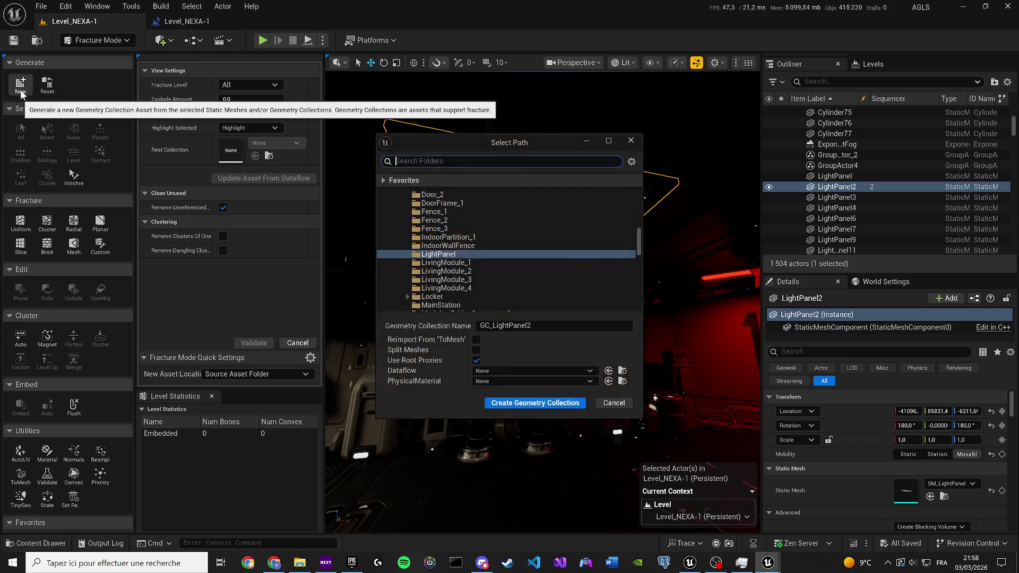
# Step: Browse the Select Path folder tree from Content, collapsing the ModularSciFi folder
pyautogui.moveTo(638, 239); pyautogui.dragTo(526, 187)
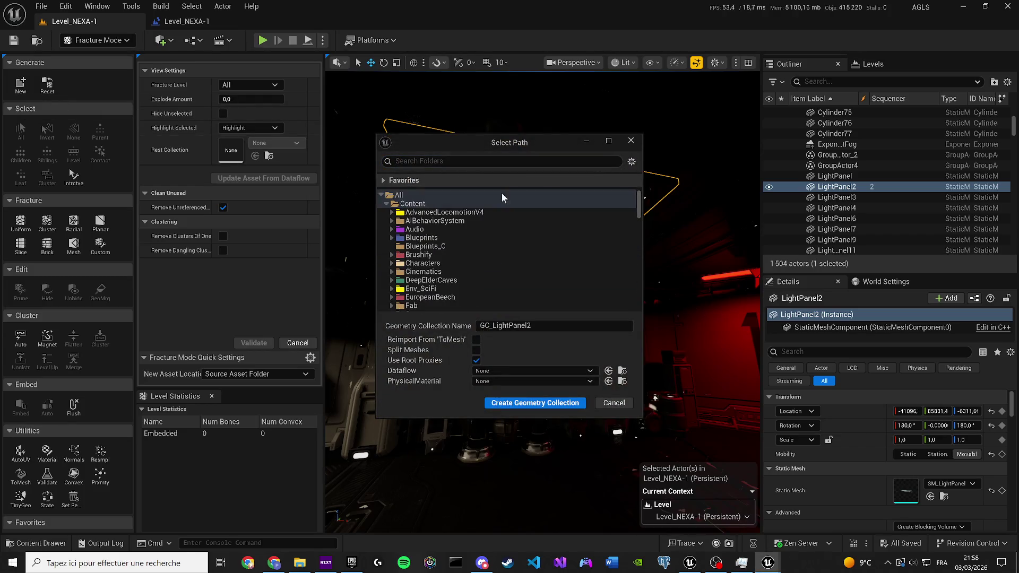
pyautogui.click(428, 203)
pyautogui.scroll(-5, 438, 223)
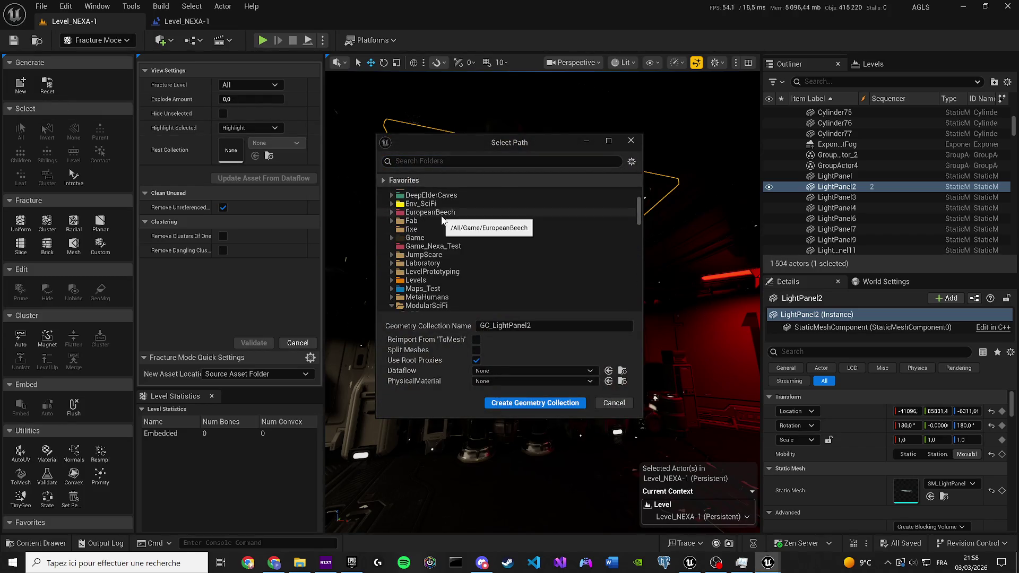
pyautogui.scroll(4, 452, 234)
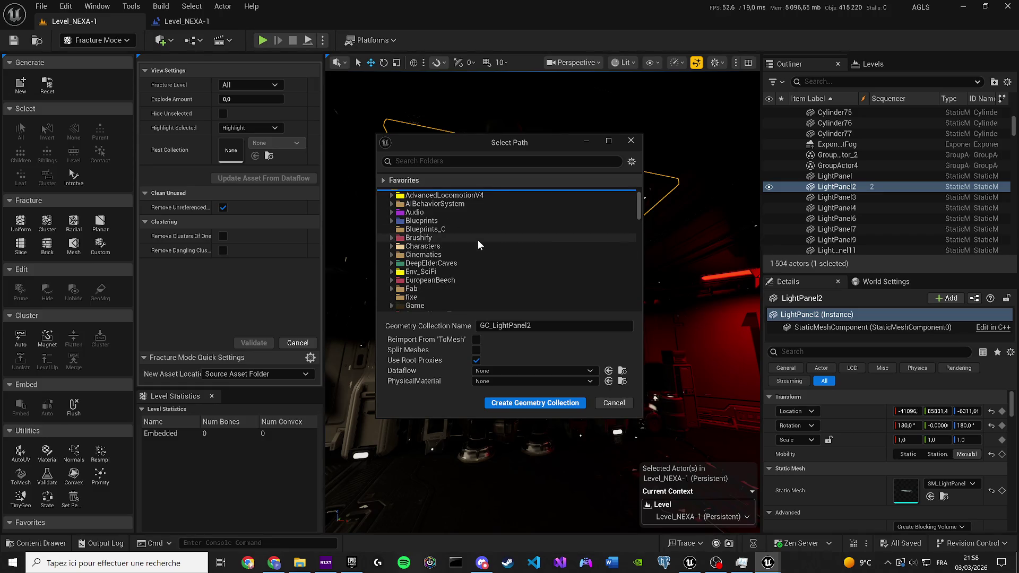
pyautogui.scroll(-5, 449, 253)
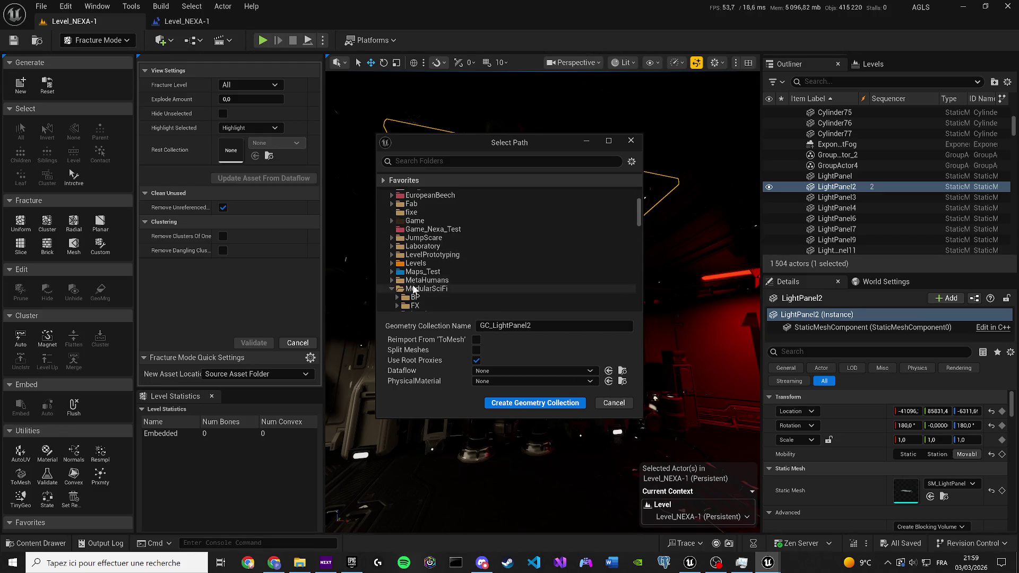
pyautogui.click(392, 288)
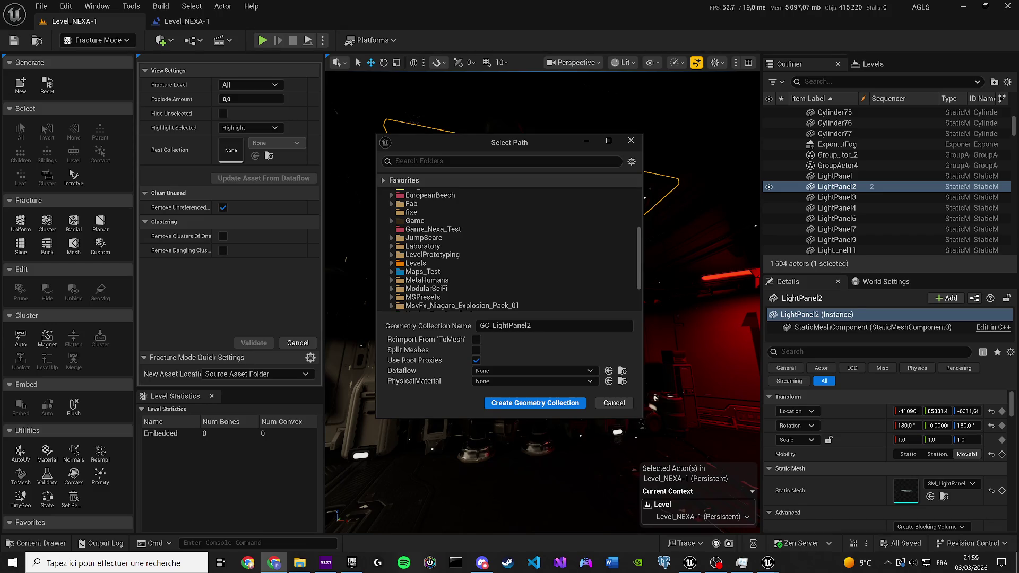
pyautogui.scroll(-3, 485, 275)
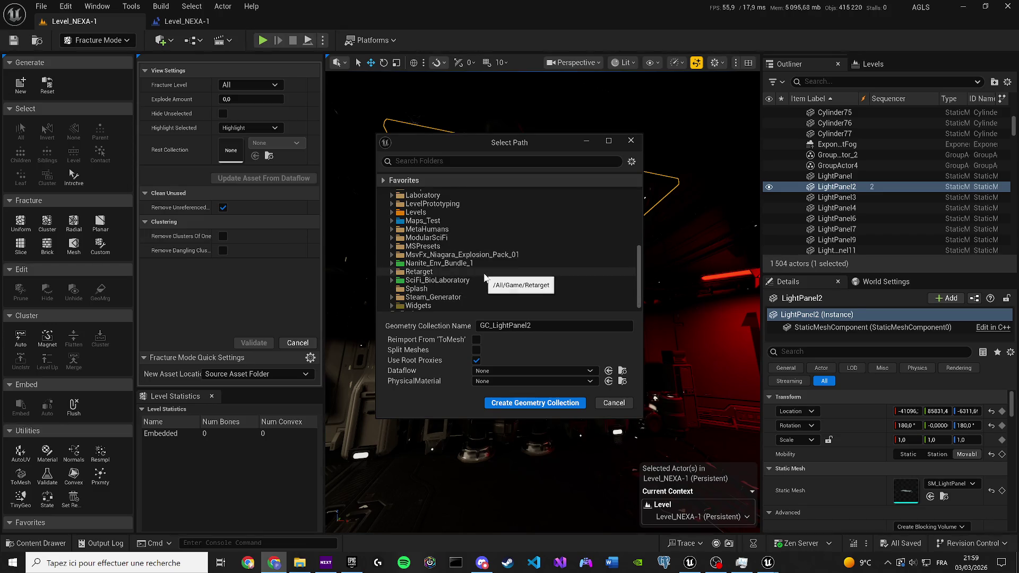
pyautogui.scroll(-1, 477, 276)
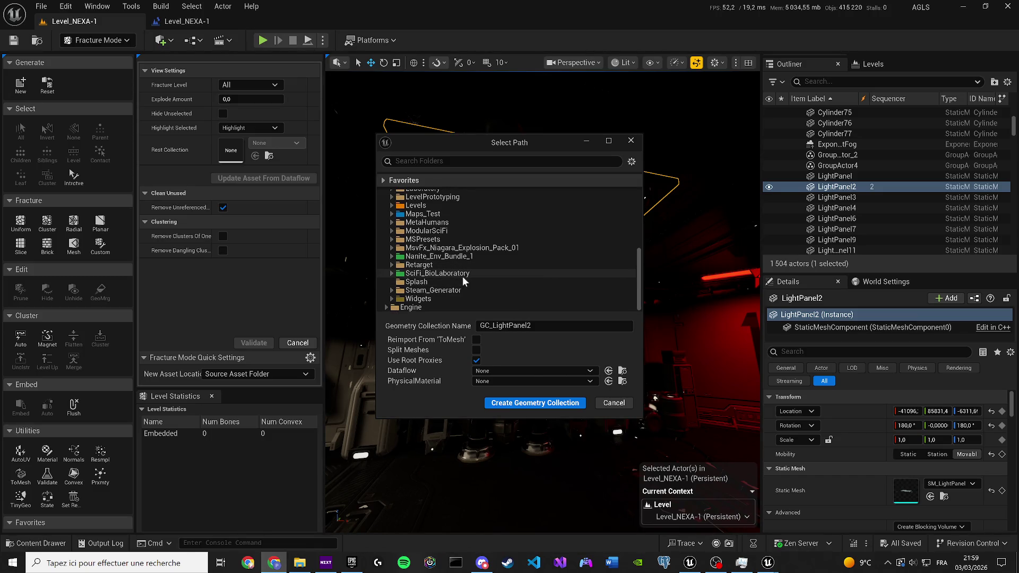
pyautogui.scroll(1, 429, 244)
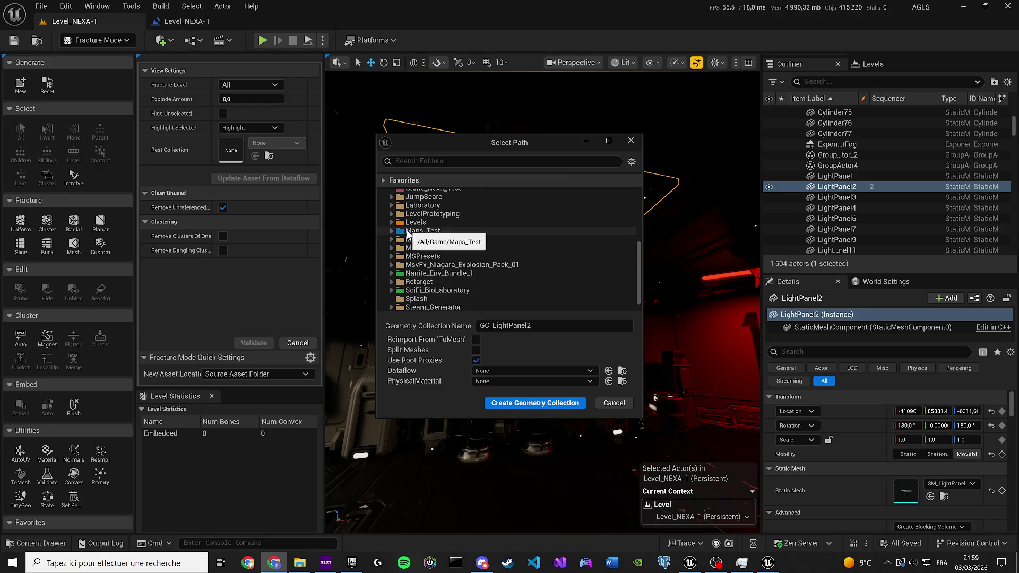
# Step: Create a Fracture folder in Levels/Level_of_nexa, save GC_LightPanel2 there, and delete the original actor
pyautogui.click(393, 222)
pyautogui.click(397, 231)
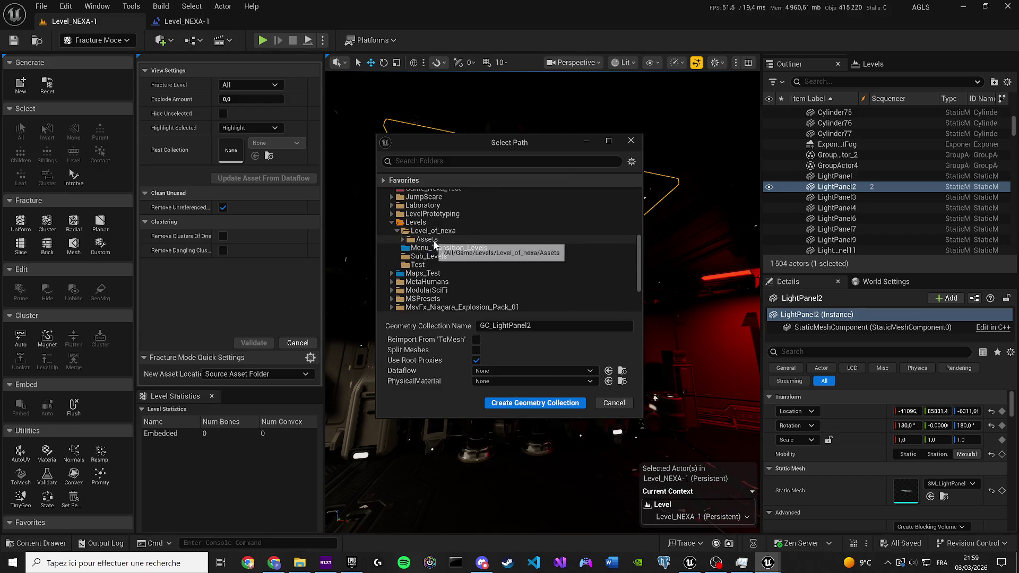
pyautogui.rightClick(429, 232)
pyautogui.click(456, 244)
pyautogui.write('Fracture')
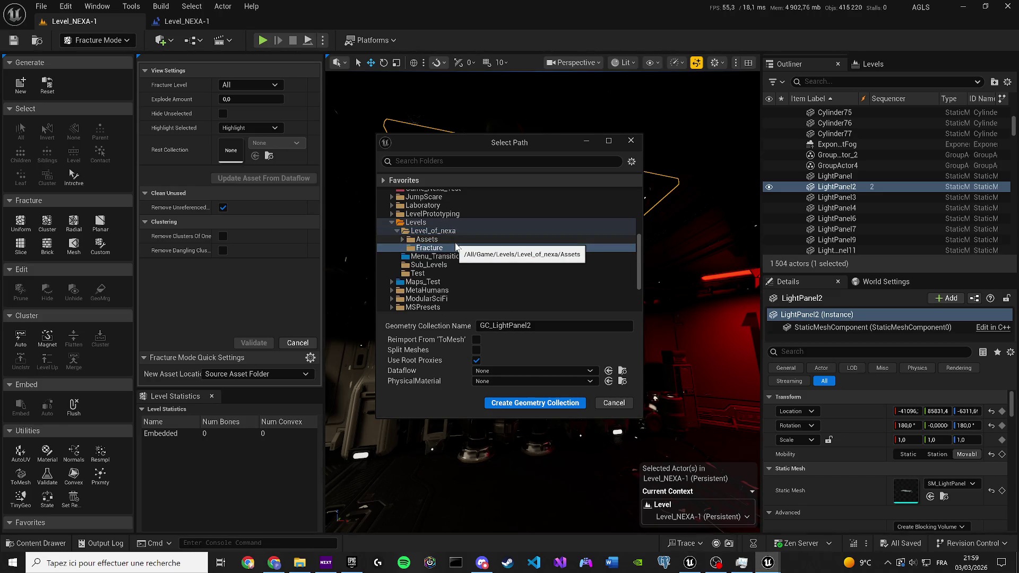
pyautogui.press('Return')
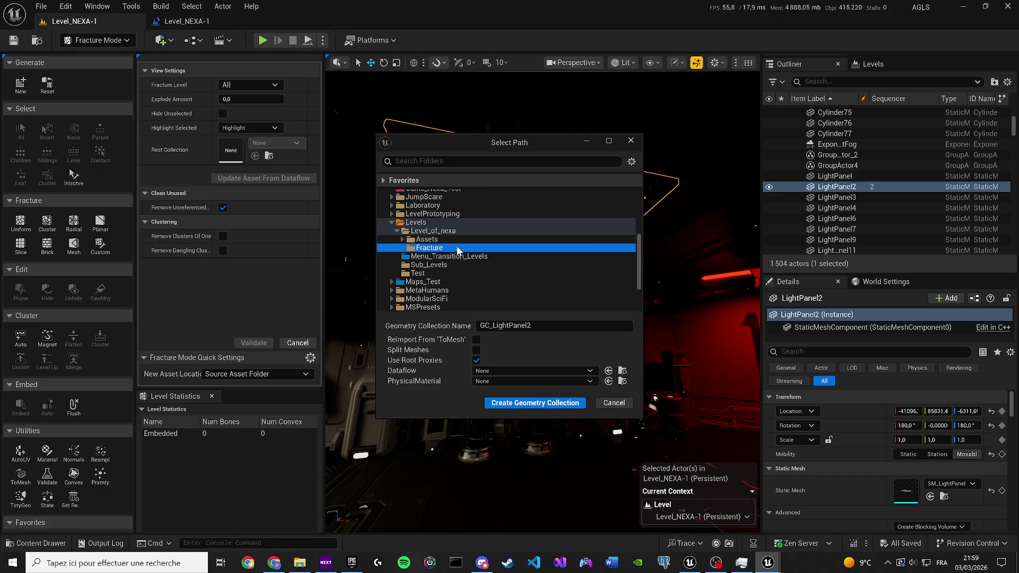
pyautogui.click(510, 403)
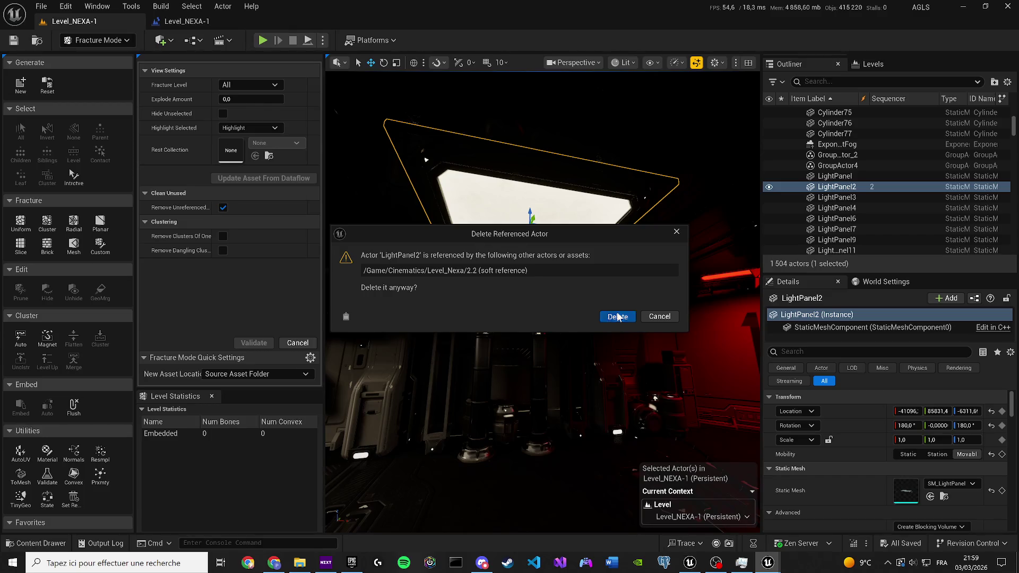
pyautogui.click(618, 316)
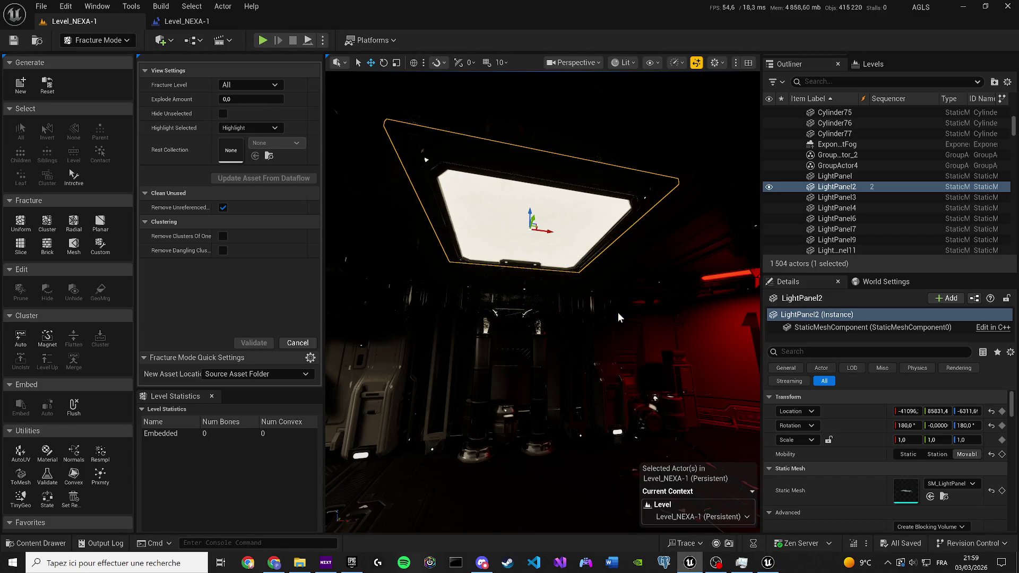
# Step: Cluster-fracture GC_LightPanel2 with Max Num Clusters 57, yielding 1,141 Level 1 pieces
pyautogui.click(507, 239)
pyautogui.moveTo(425, 233); pyautogui.dragTo(425, 197)
pyautogui.click(46, 223)
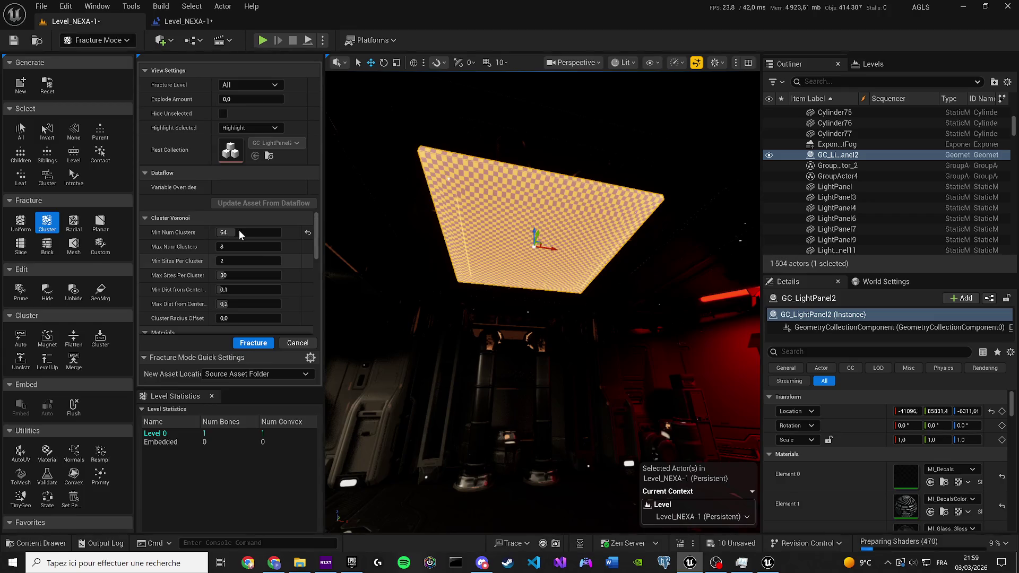
pyautogui.moveTo(234, 247); pyautogui.dragTo(250, 248)
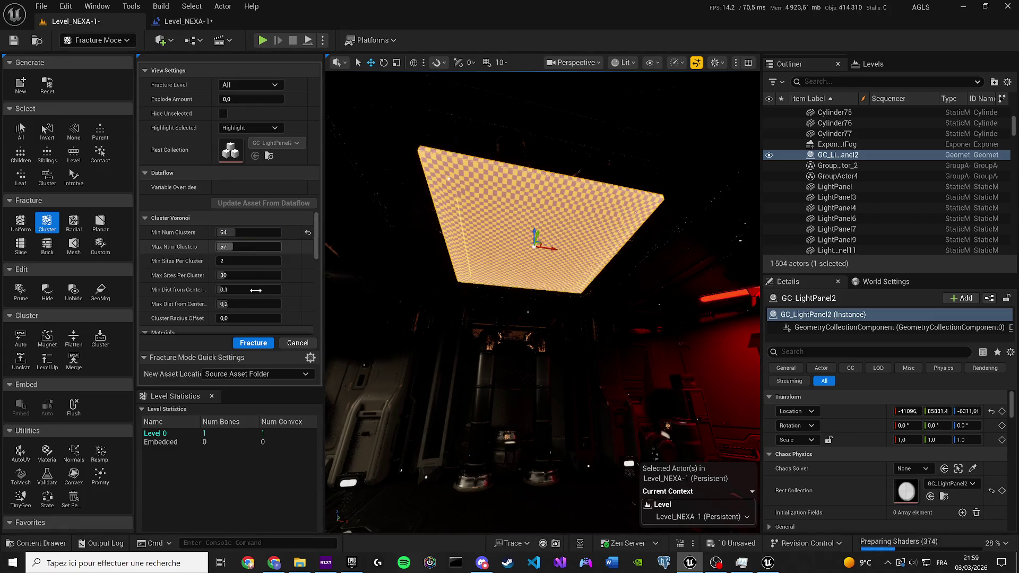
pyautogui.click(261, 345)
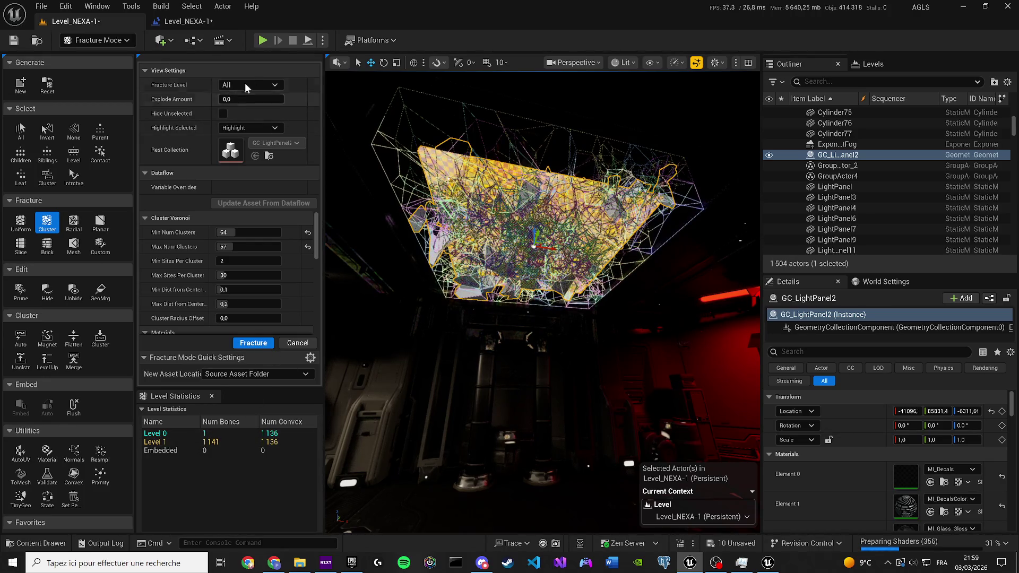
pyautogui.click(323, 41)
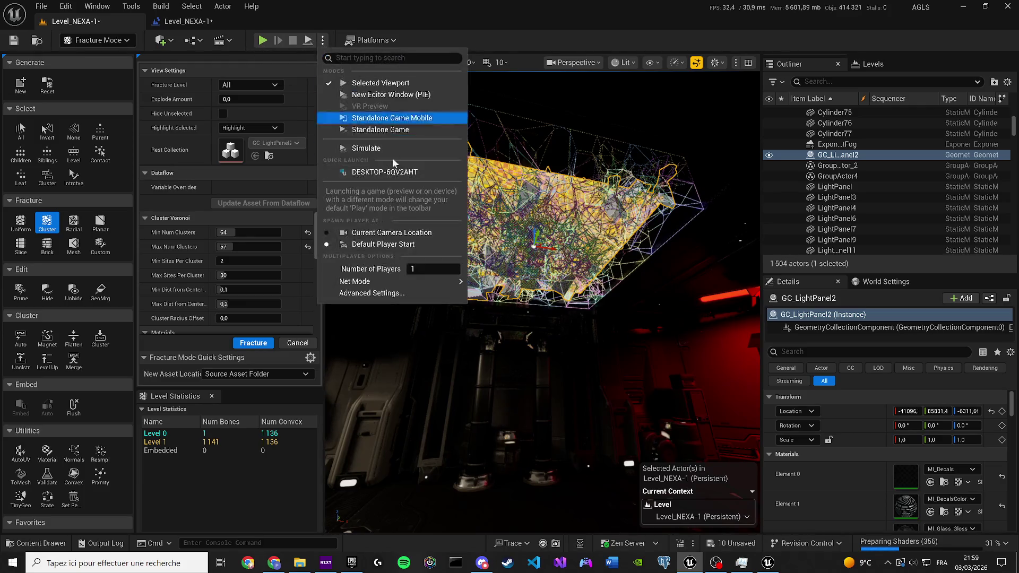
# Step: Simulate the level to watch the panel shatter, switch the viewport to Unlit, then stop
pyautogui.click(376, 151)
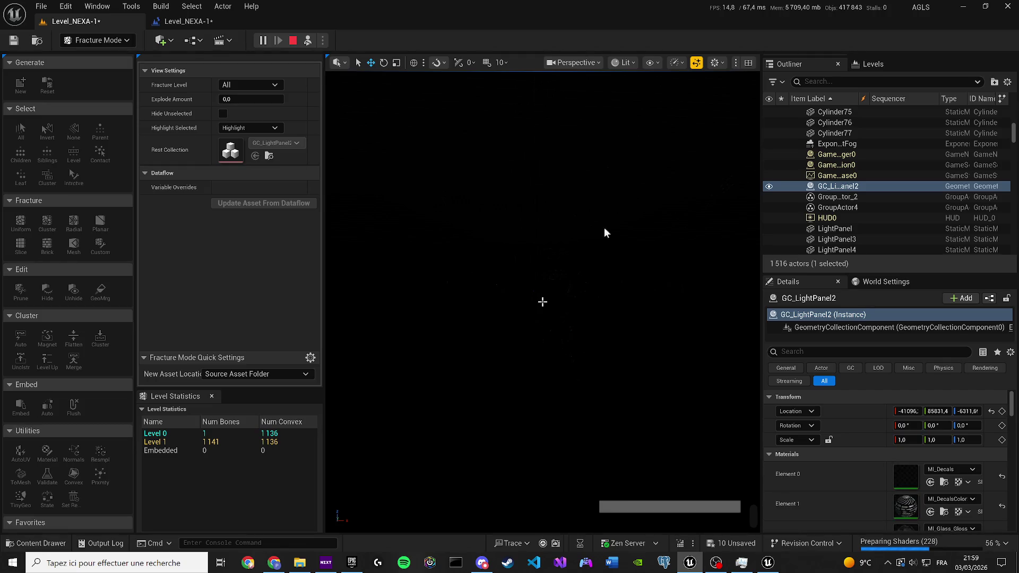
pyautogui.click(626, 63)
pyautogui.click(644, 114)
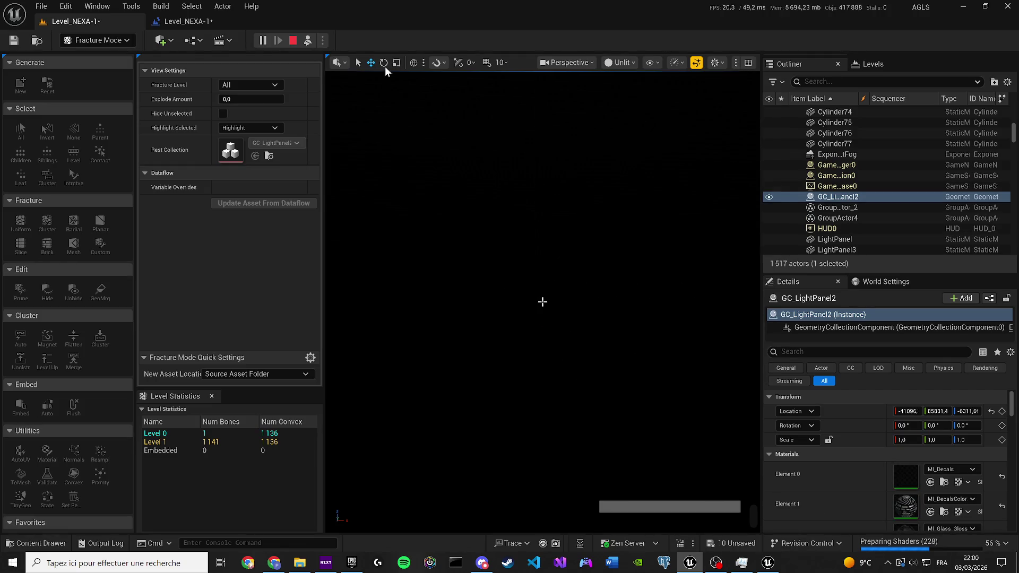
pyautogui.click(293, 40)
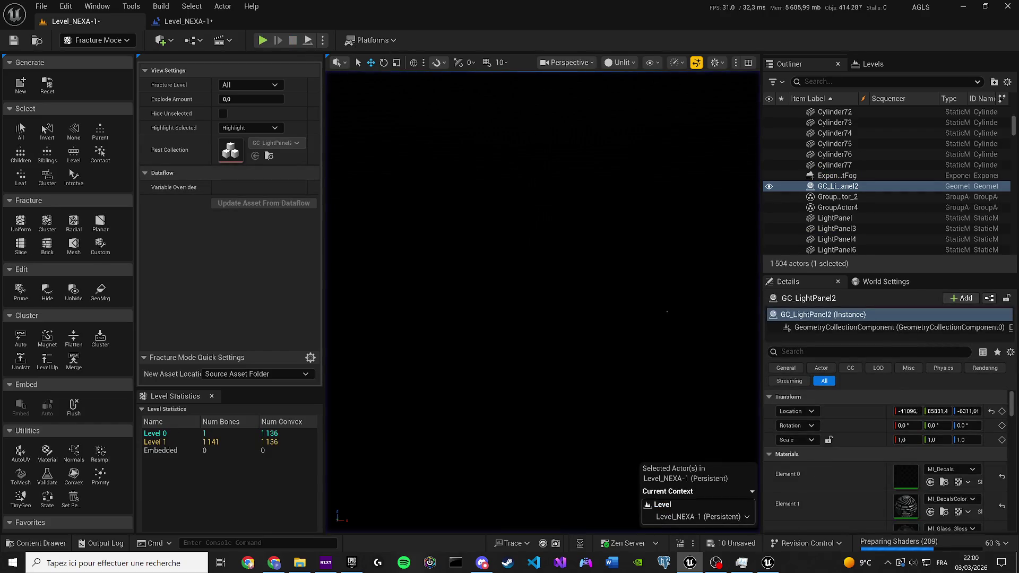
# Step: Move the viewport camera up to bring the fractured ceiling panel into view
pyautogui.scroll(-5, 542, 302)
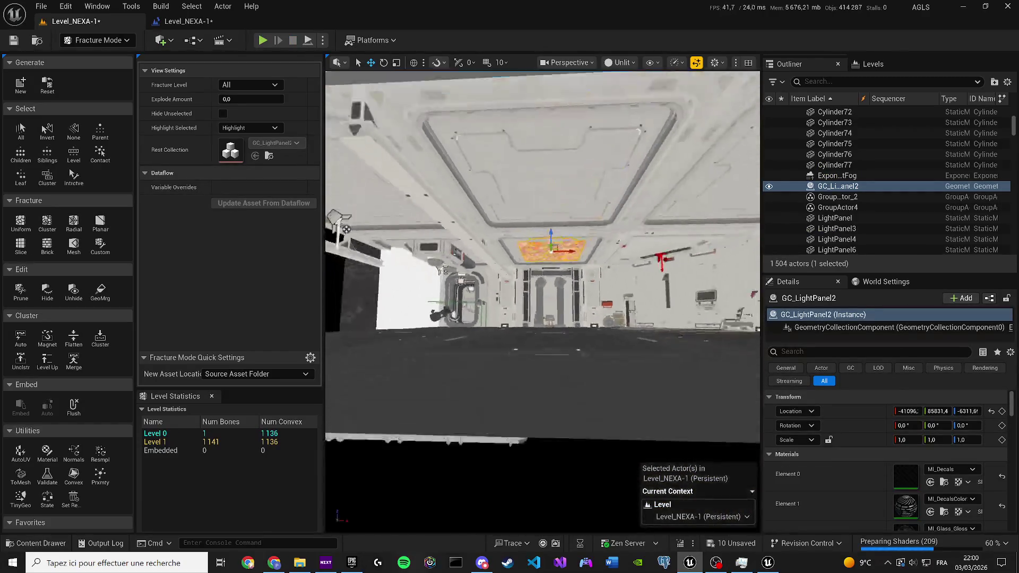
pyautogui.scroll(5, 435, 275)
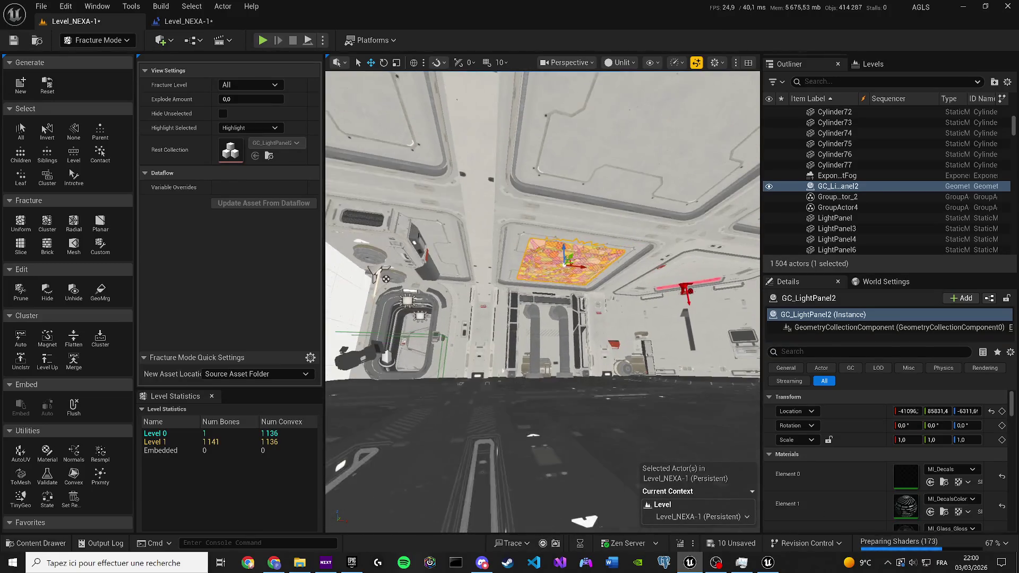
pyautogui.scroll(3, 329, 289)
pyautogui.write('vie')
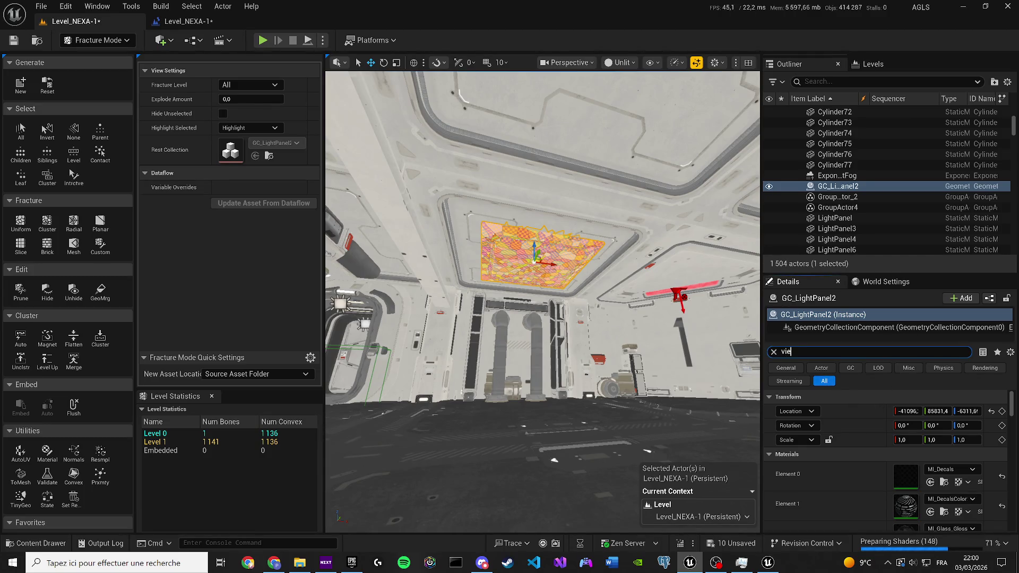
# Step: Clear the Details search and tick Enable Clustering under Clustering for GC_LightPanel2
pyautogui.write('w')
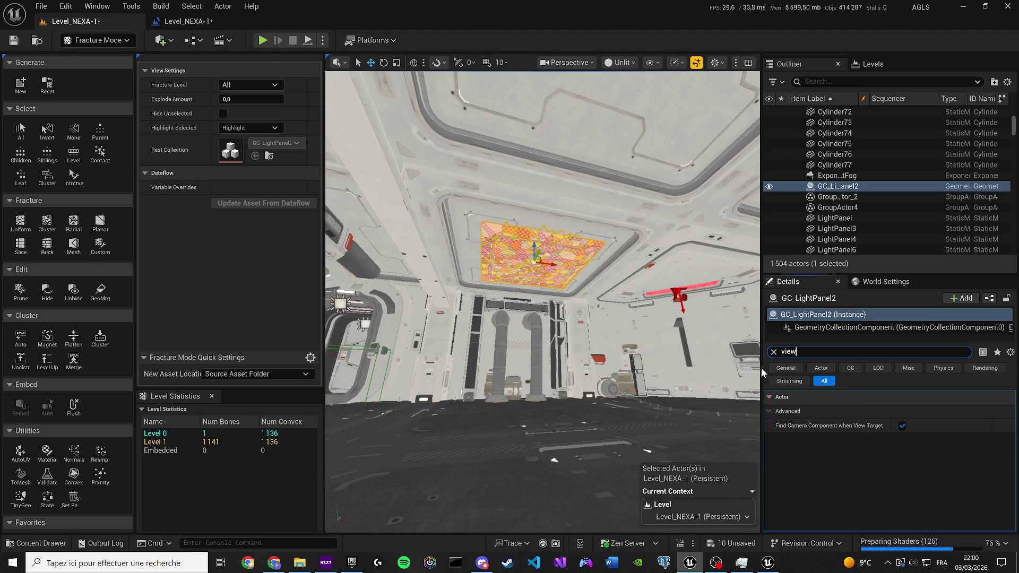
pyautogui.click(774, 352)
pyautogui.scroll(-5, 882, 448)
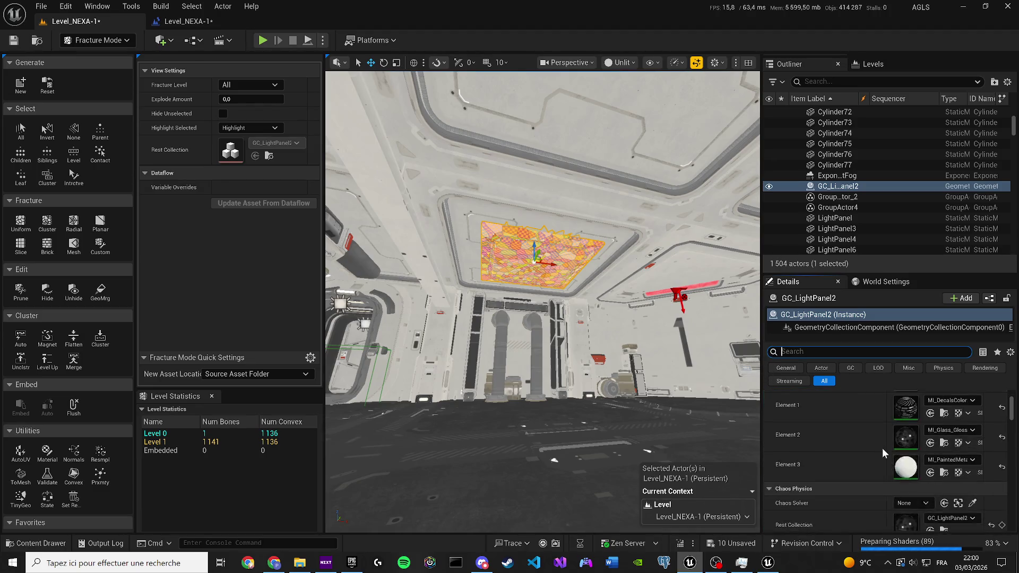
pyautogui.scroll(-3, 888, 445)
pyautogui.scroll(3, 794, 435)
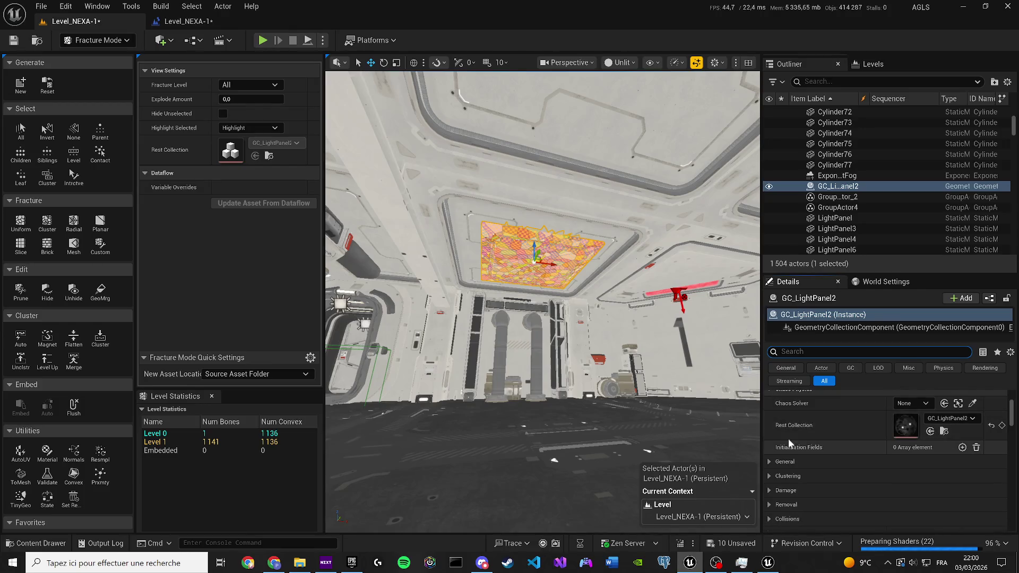
pyautogui.click(768, 475)
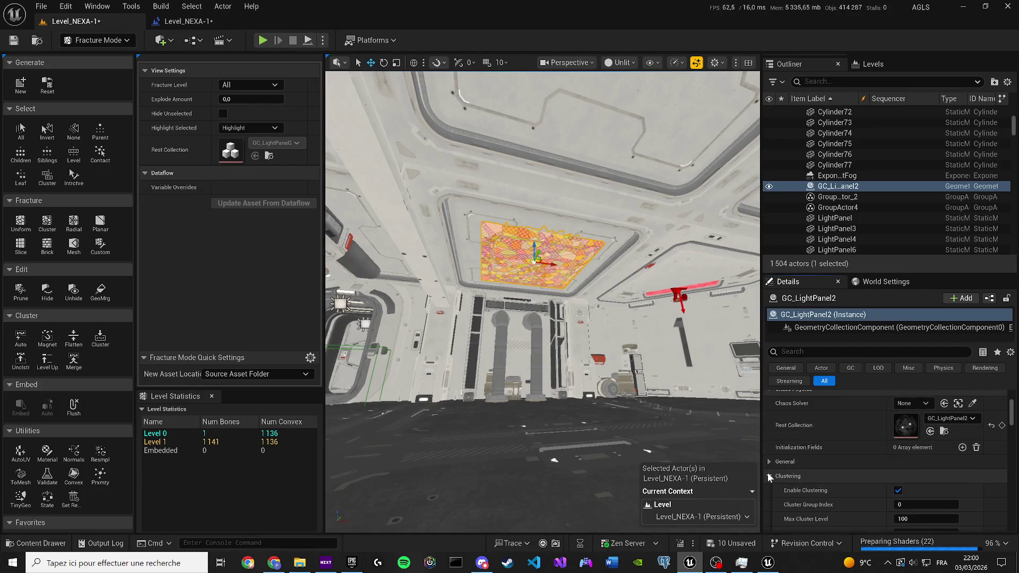
pyautogui.click(897, 490)
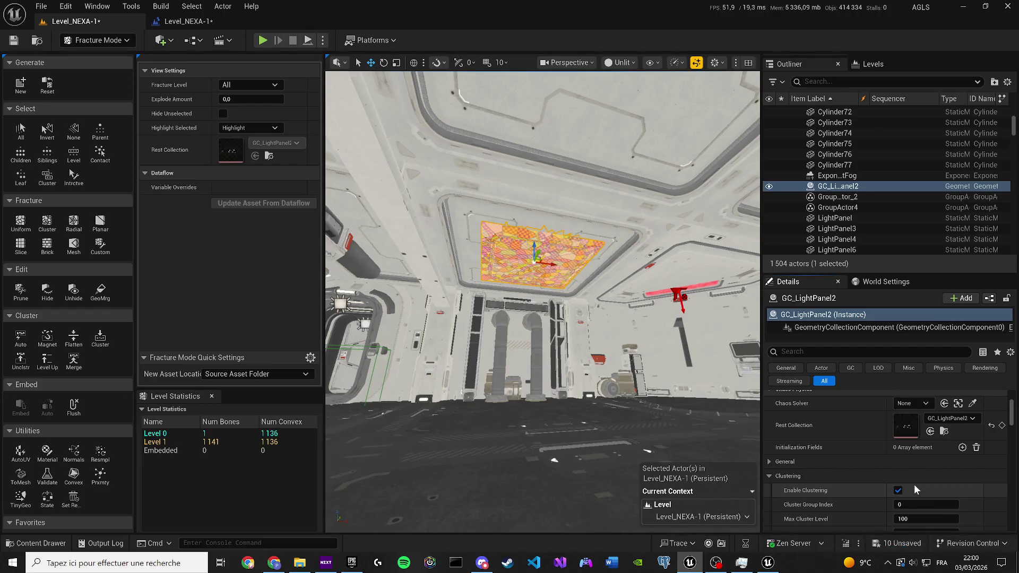
# Step: Untick Show Bone Colors under General so the panel displays solid
pyautogui.click(769, 462)
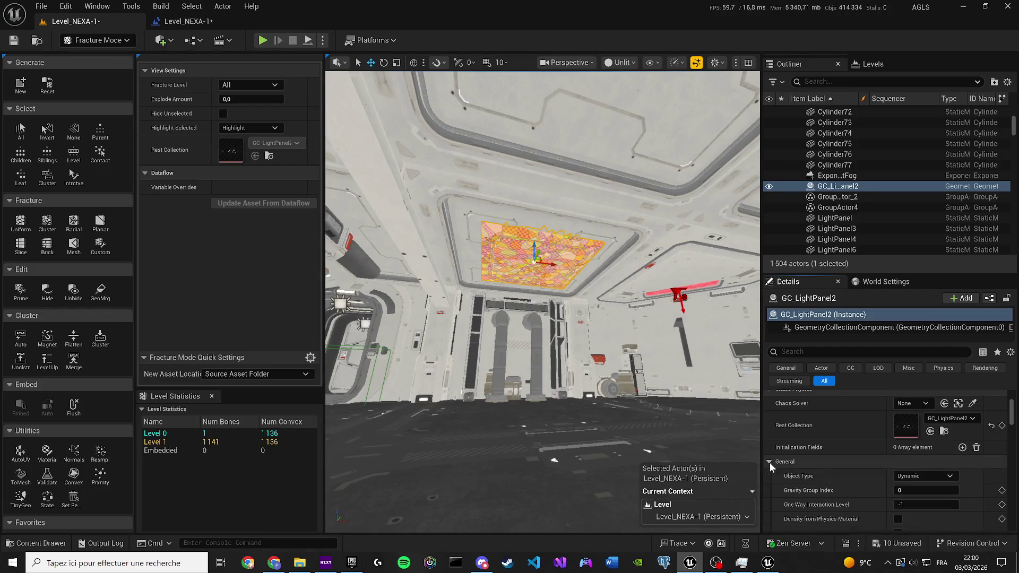
pyautogui.click(769, 461)
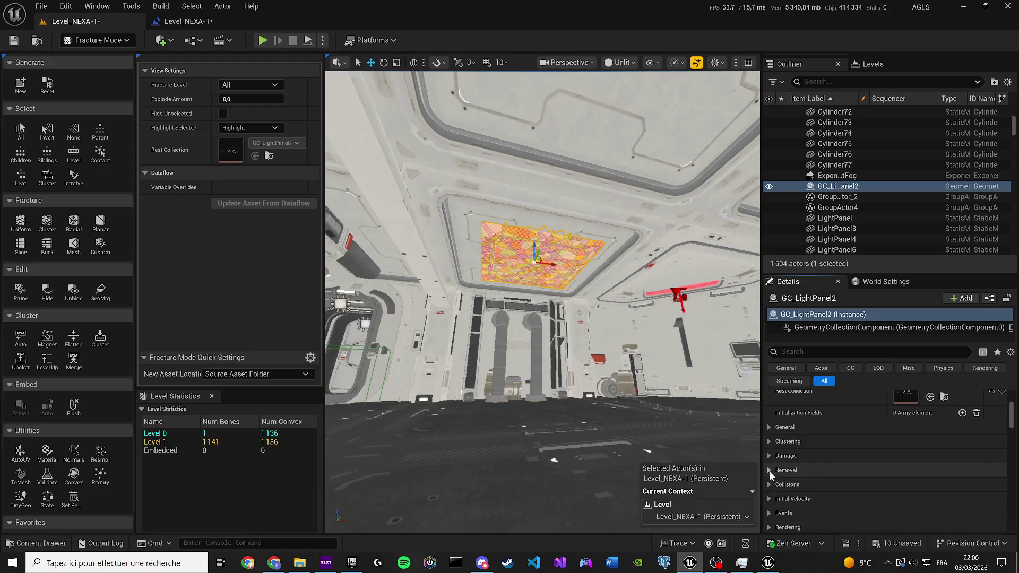
pyautogui.scroll(-1, 773, 468)
pyautogui.scroll(1, 791, 420)
pyautogui.click(769, 427)
pyautogui.scroll(-1, 791, 428)
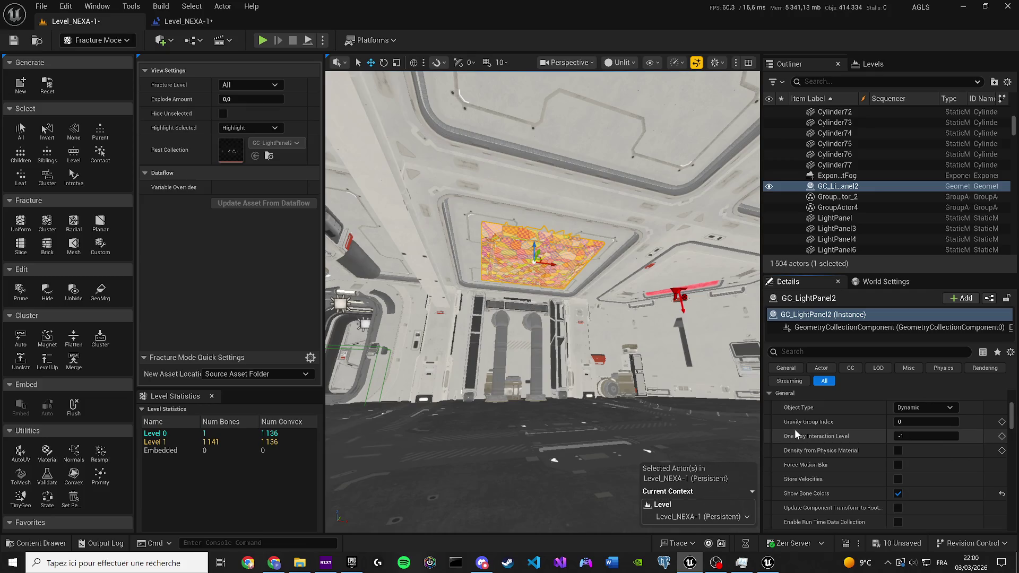
pyautogui.click(898, 494)
pyautogui.scroll(1, 808, 416)
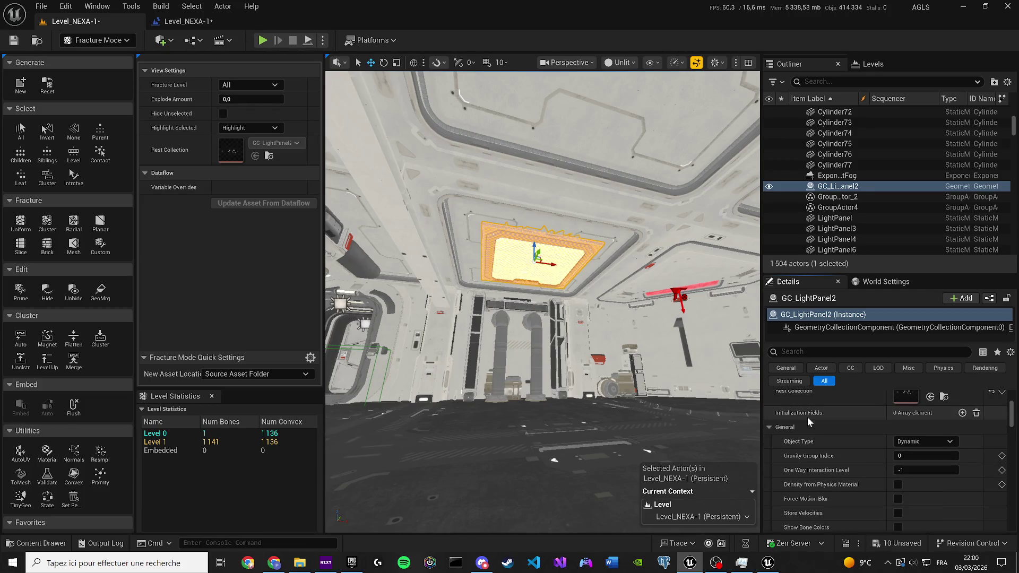
pyautogui.click(770, 428)
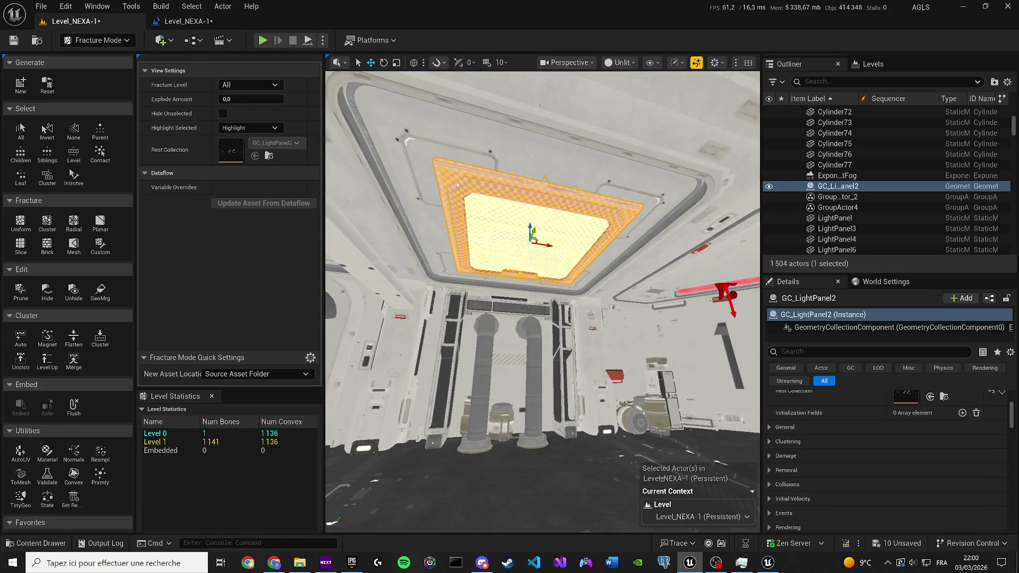
pyautogui.click(323, 41)
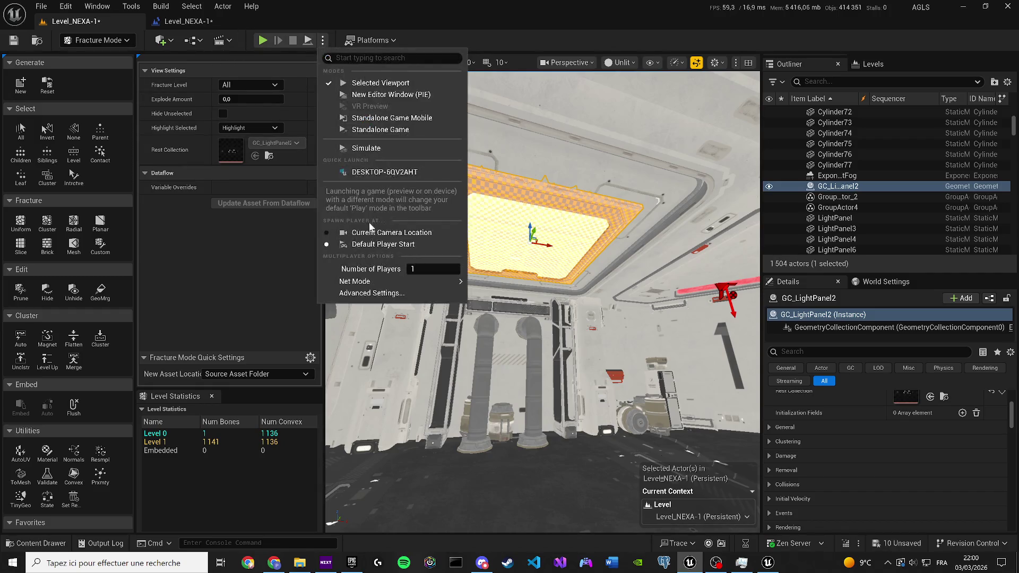
# Step: Simulate the clustered GC_LightPanel2 breaking and falling, then stop play to restore it
pyautogui.click(367, 151)
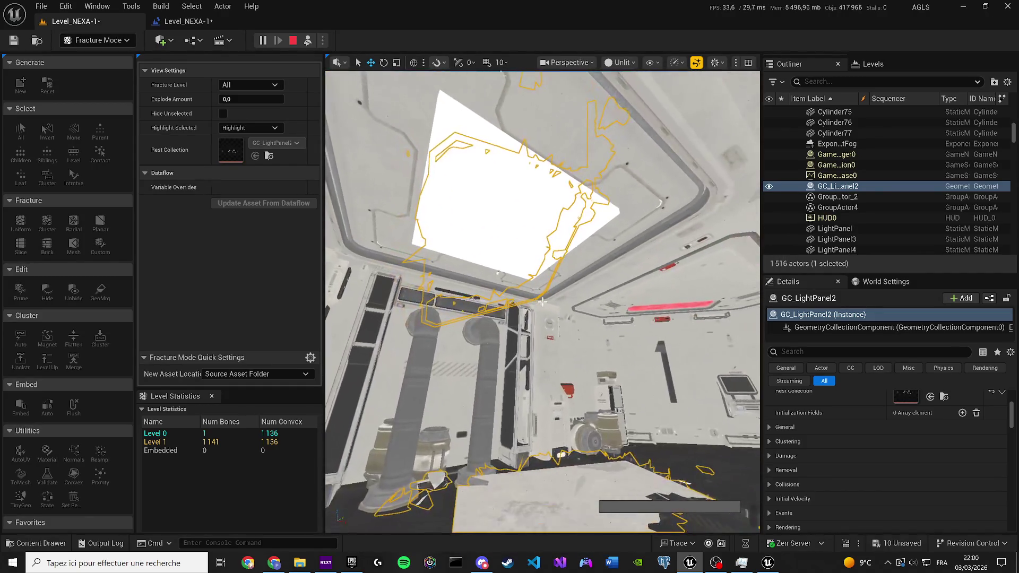
pyautogui.click(293, 41)
pyautogui.click(323, 40)
pyautogui.click(366, 148)
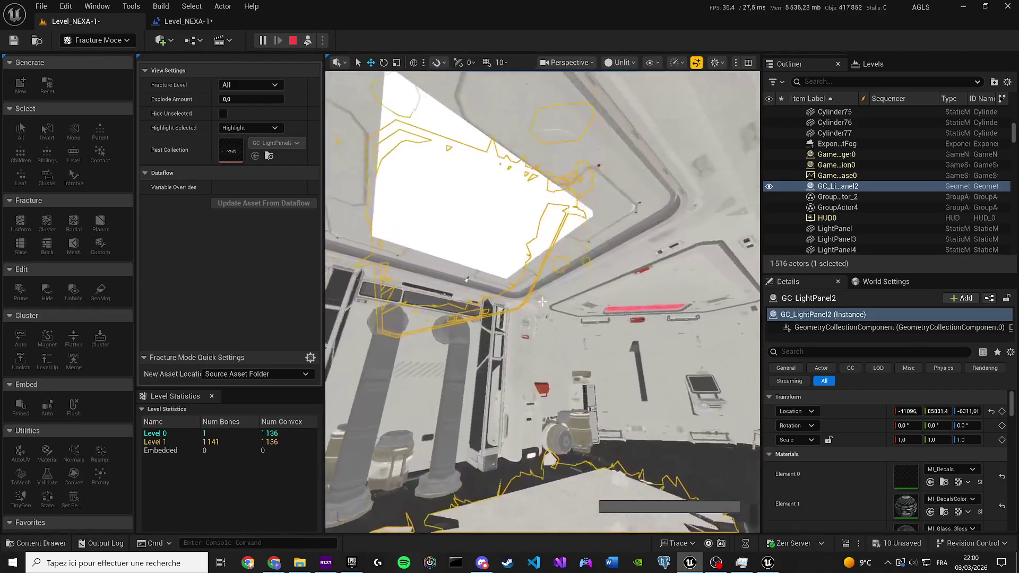
pyautogui.click(518, 234)
pyautogui.click(296, 41)
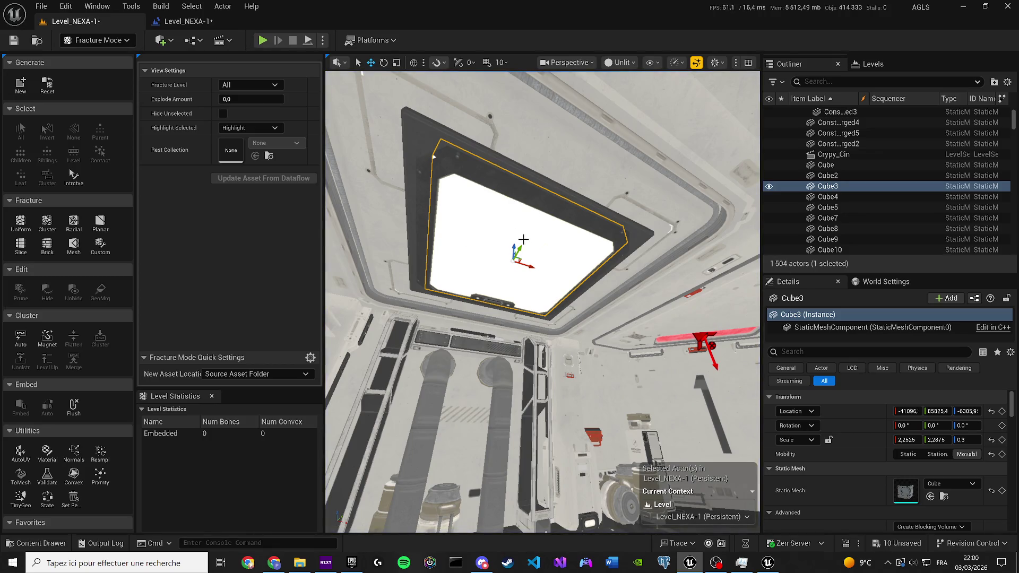
# Step: Turn Cube3 into geometry collection GC_Cube3 saved in Levels/Level_of_nexa/Fracture
pyautogui.click(24, 85)
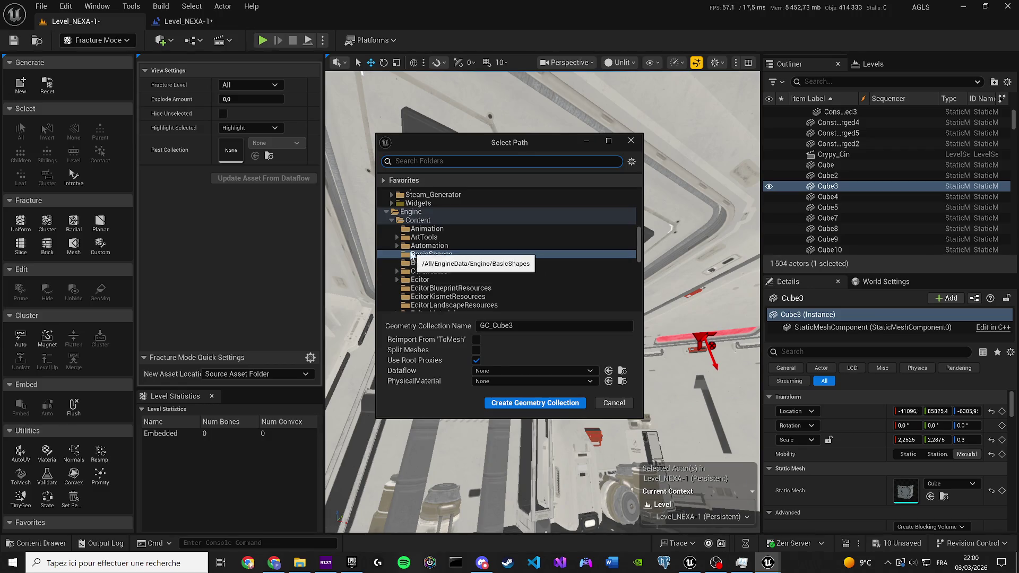
pyautogui.click(388, 212)
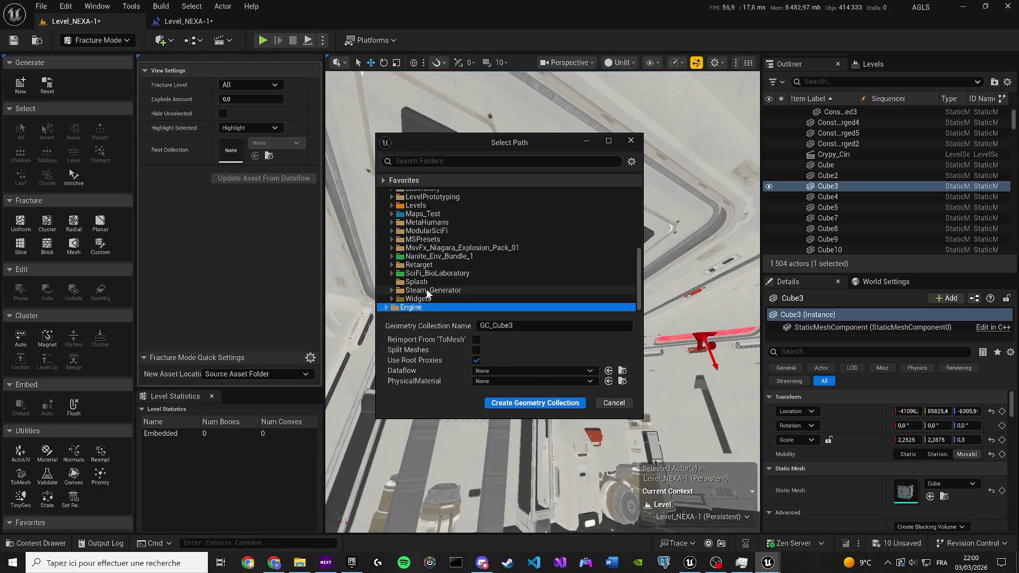
pyautogui.scroll(3, 417, 276)
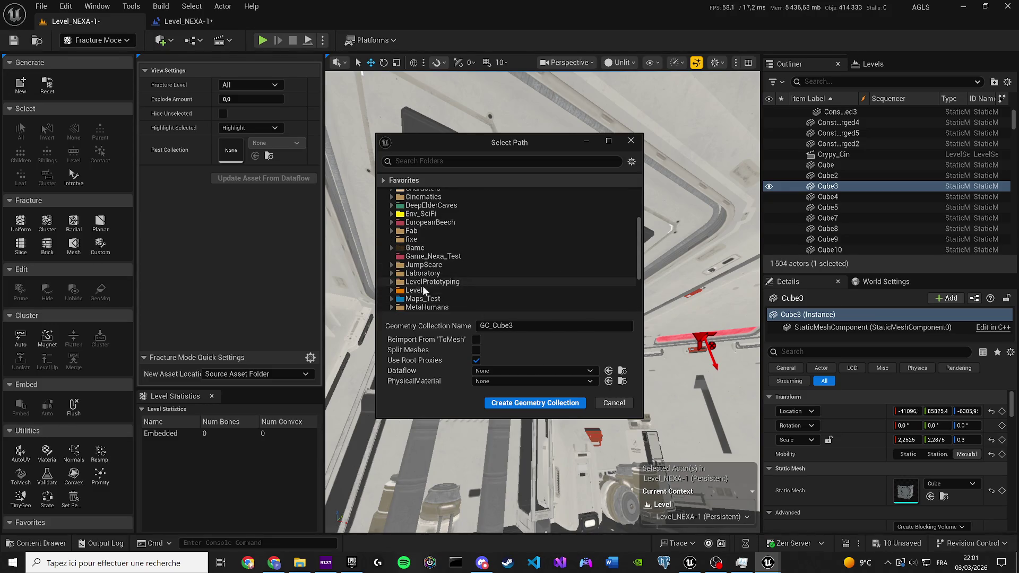
pyautogui.click(407, 292)
pyautogui.scroll(-1, 393, 294)
pyautogui.click(427, 265)
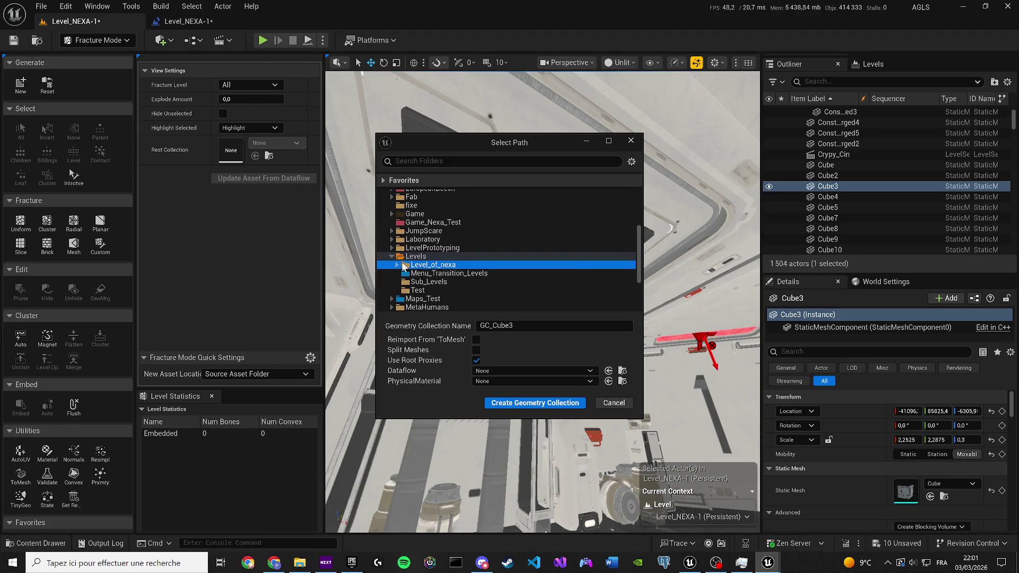
pyautogui.click(397, 264)
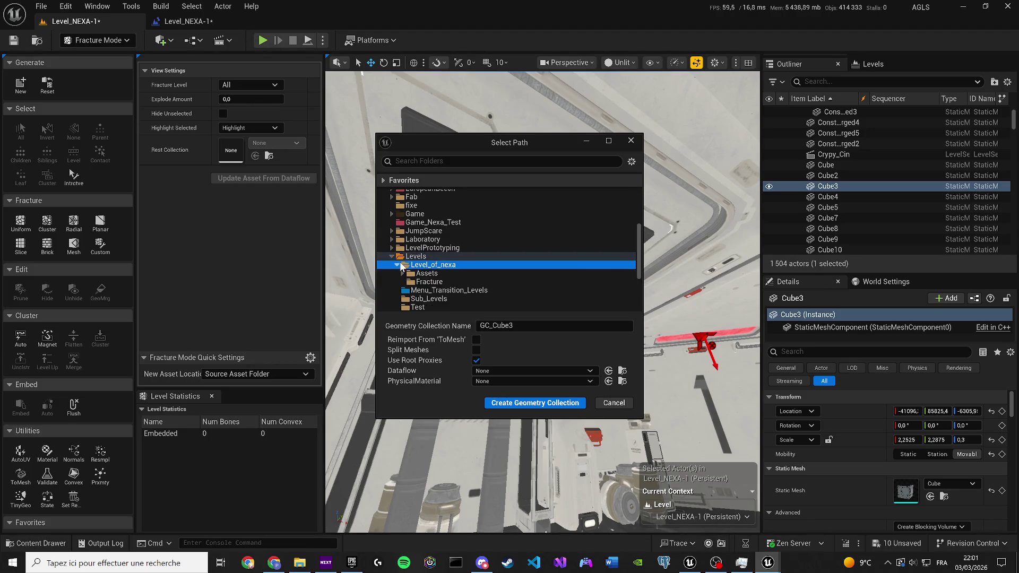
pyautogui.click(433, 282)
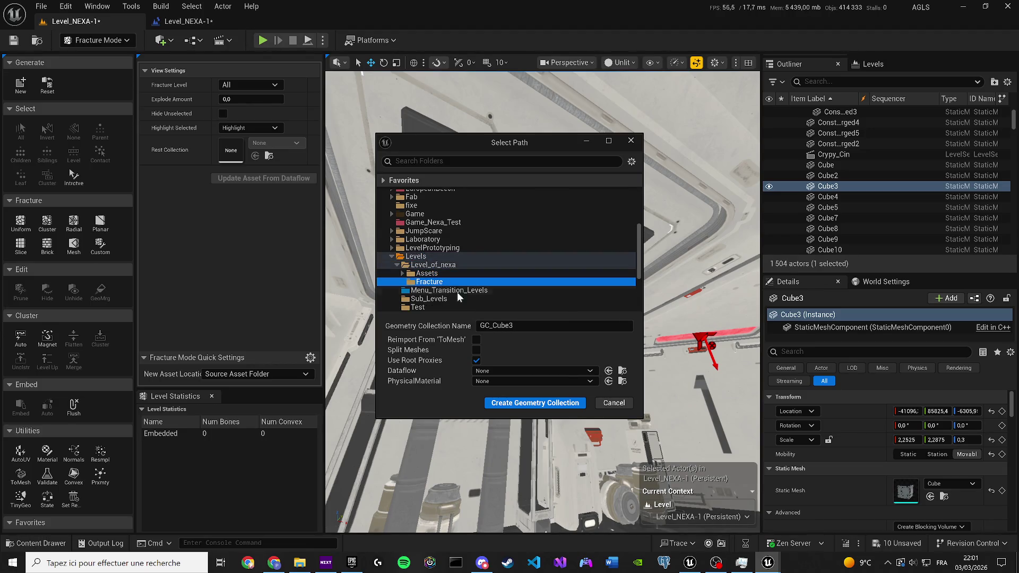
pyautogui.click(523, 403)
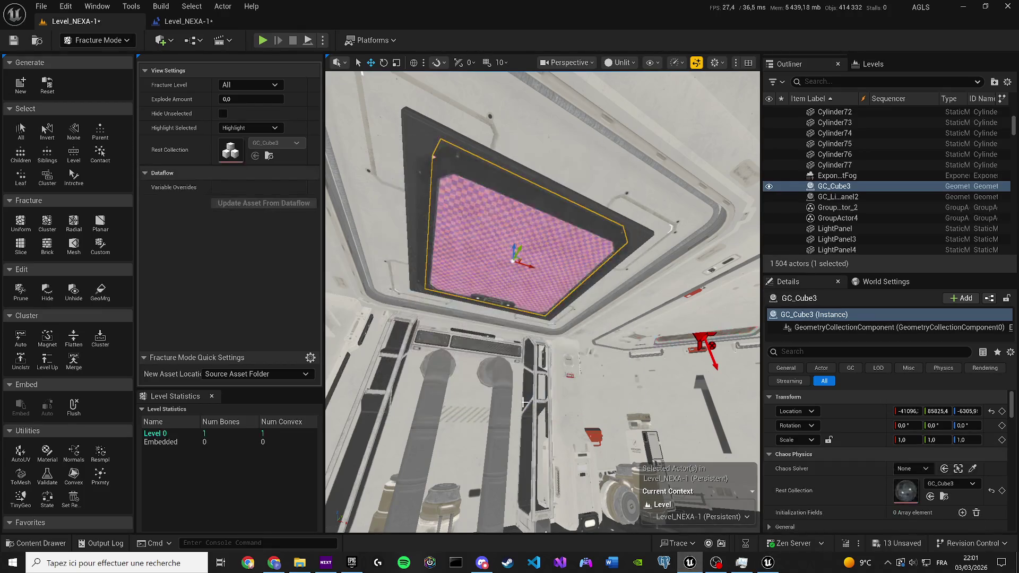
# Step: Cluster-fracture GC_Cube3 into 991 pieces, briefly play-test the level, then select GC_LightPanel2
pyautogui.click(20, 222)
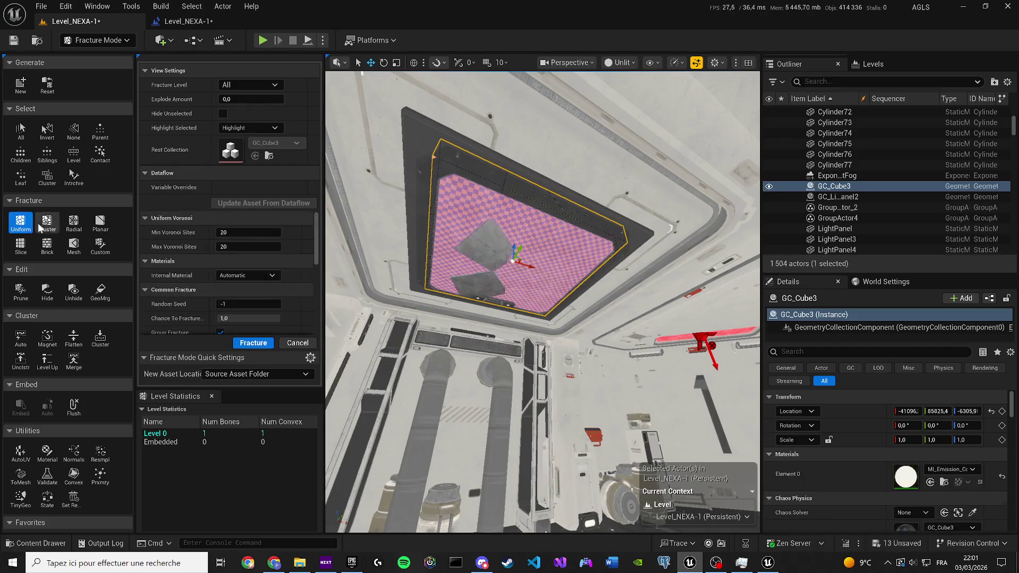
pyautogui.click(47, 223)
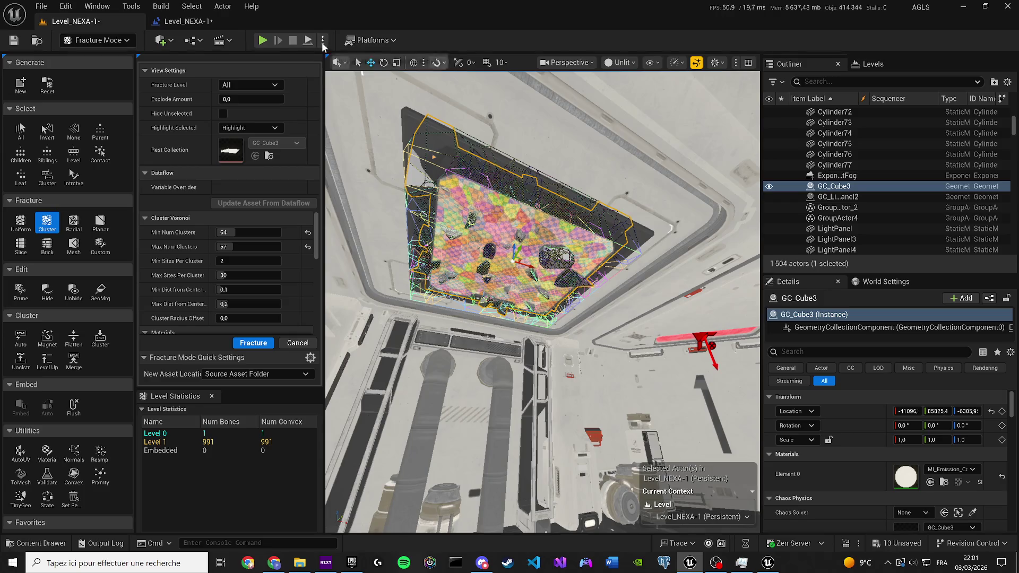
pyautogui.click(323, 41)
pyautogui.click(360, 151)
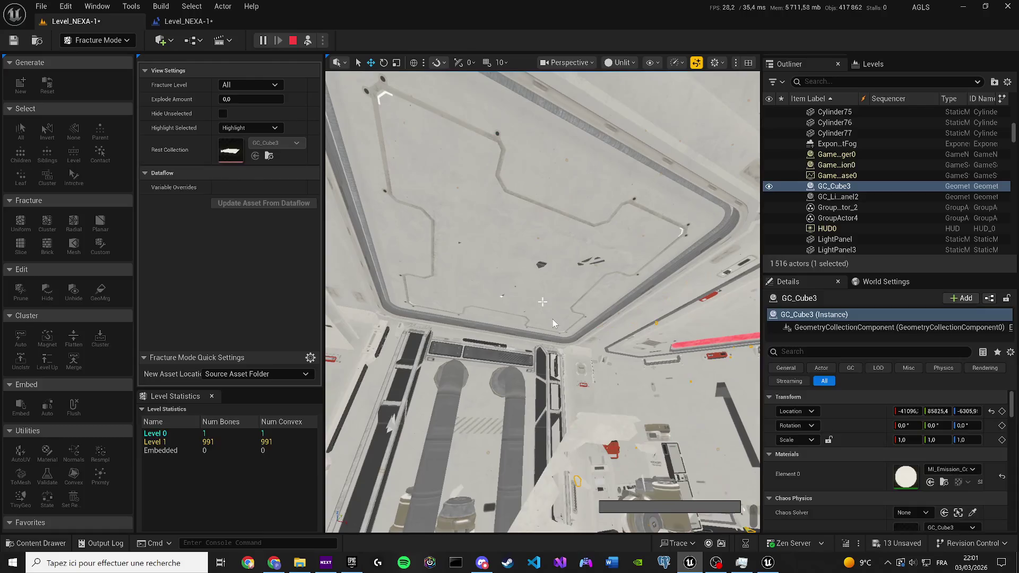
pyautogui.press('Escape')
pyautogui.click(425, 170)
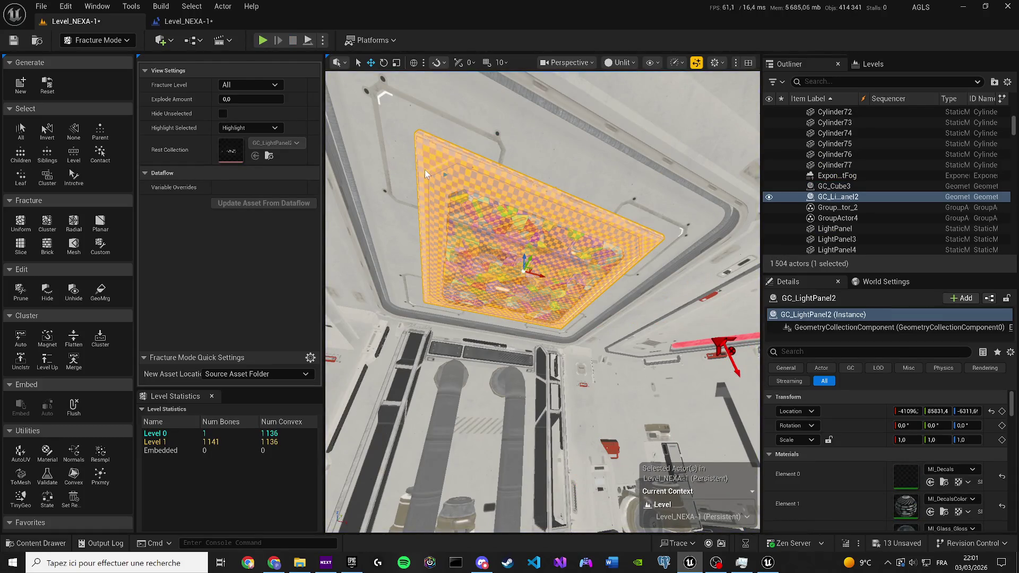
pyautogui.press('Delete')
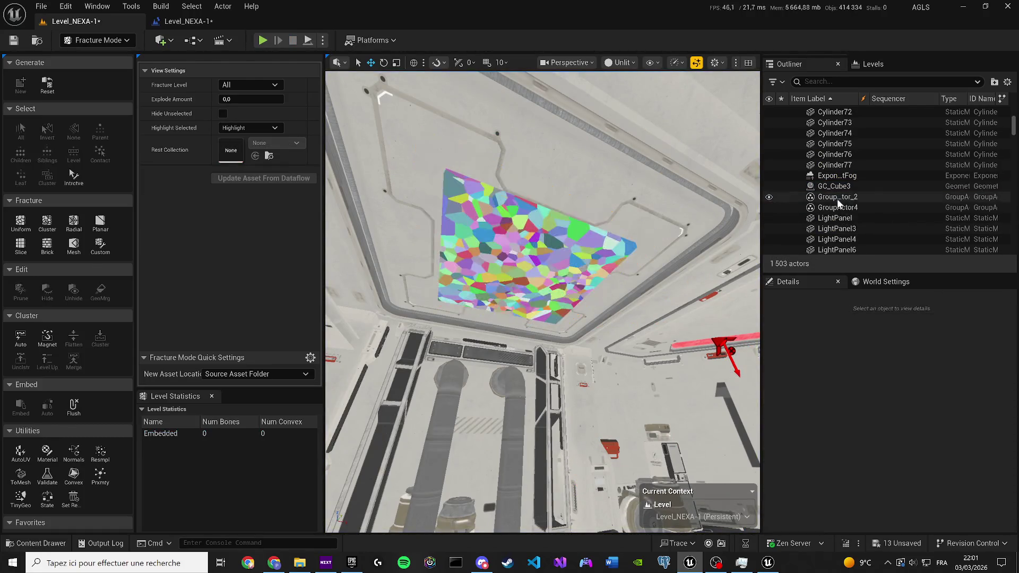
pyautogui.hotkey('ctrl', 'z')
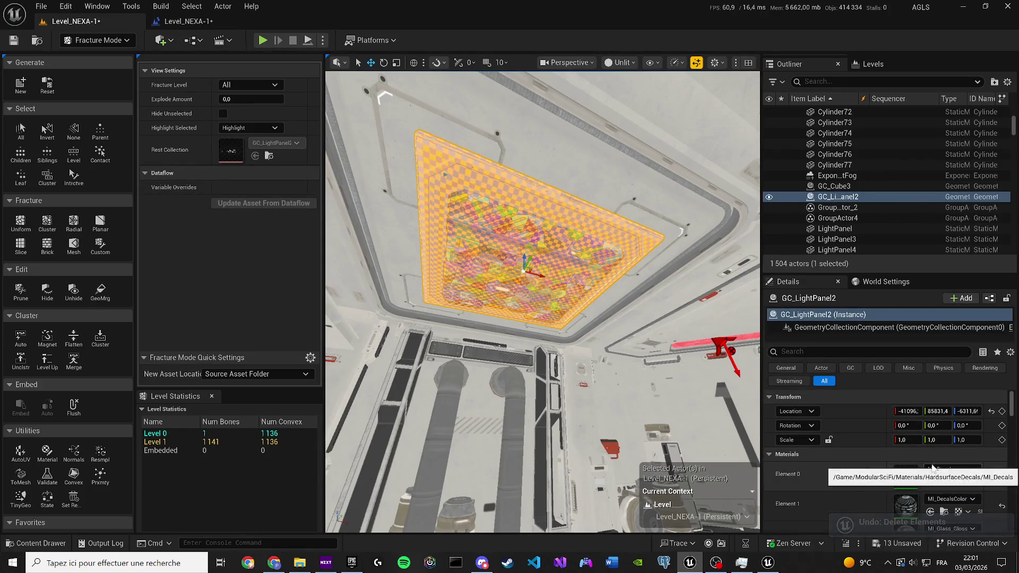
pyautogui.scroll(-2, 885, 441)
pyautogui.scroll(-5, 935, 437)
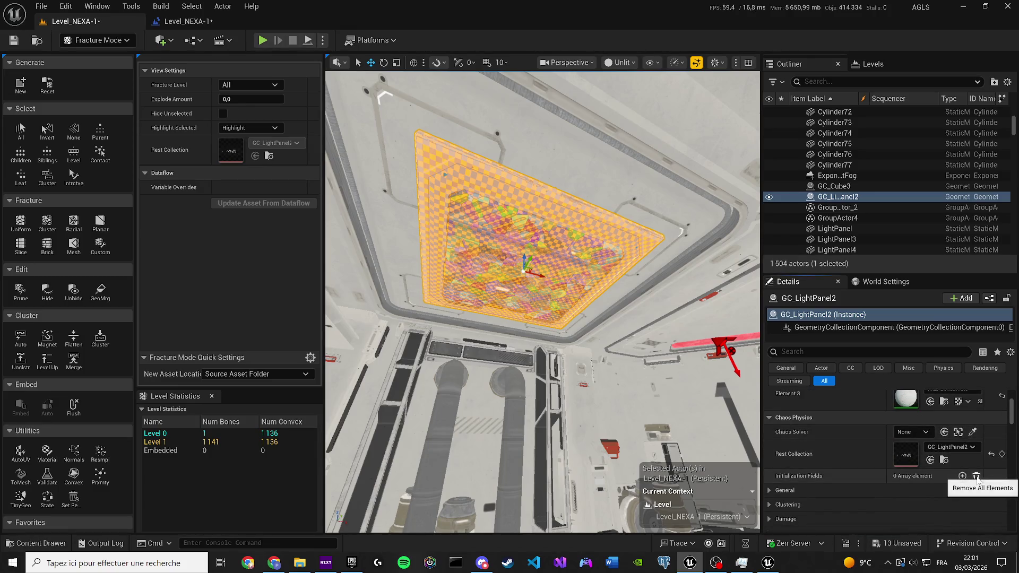
pyautogui.click(966, 448)
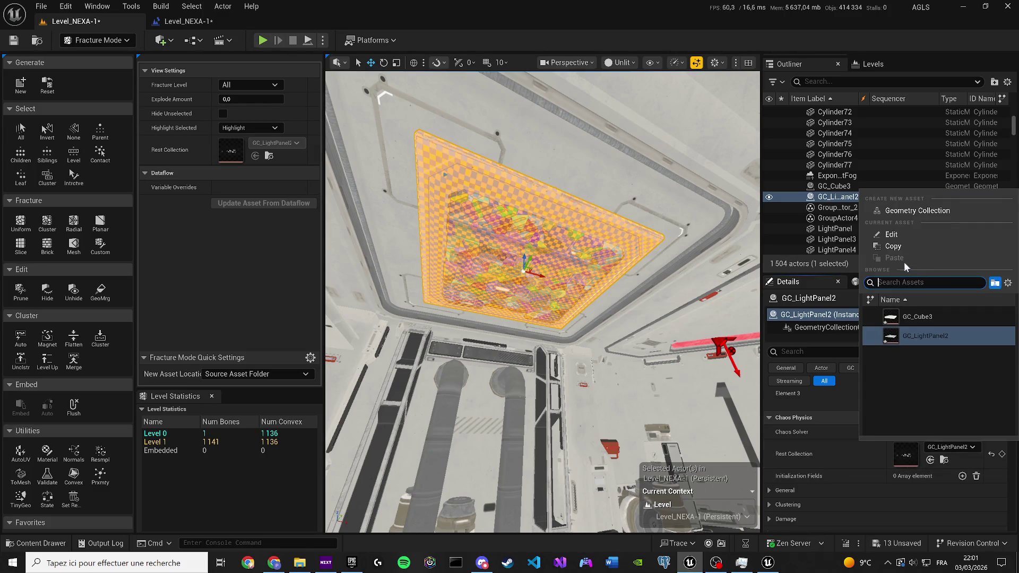
pyautogui.click(977, 476)
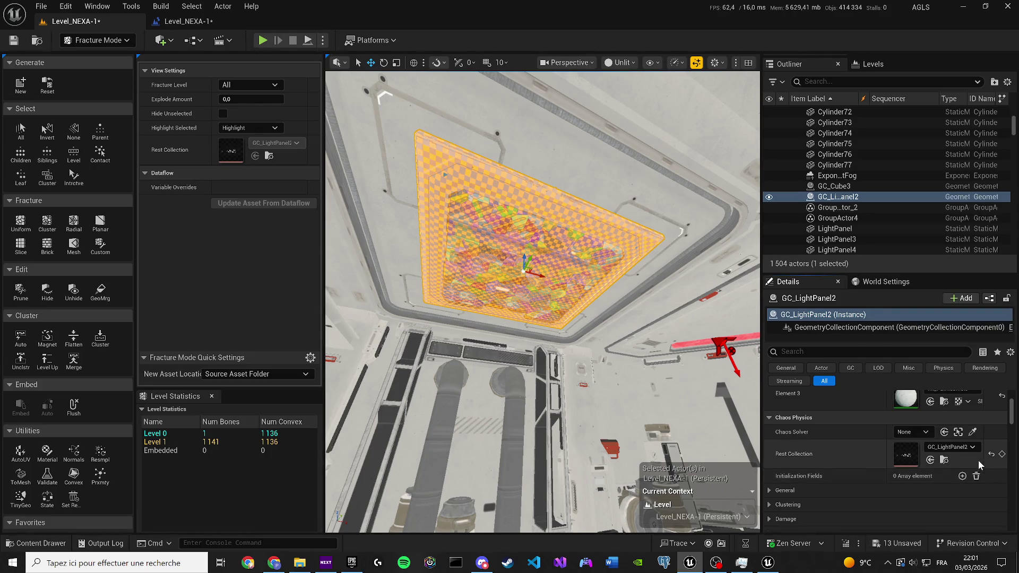
pyautogui.scroll(5, 966, 442)
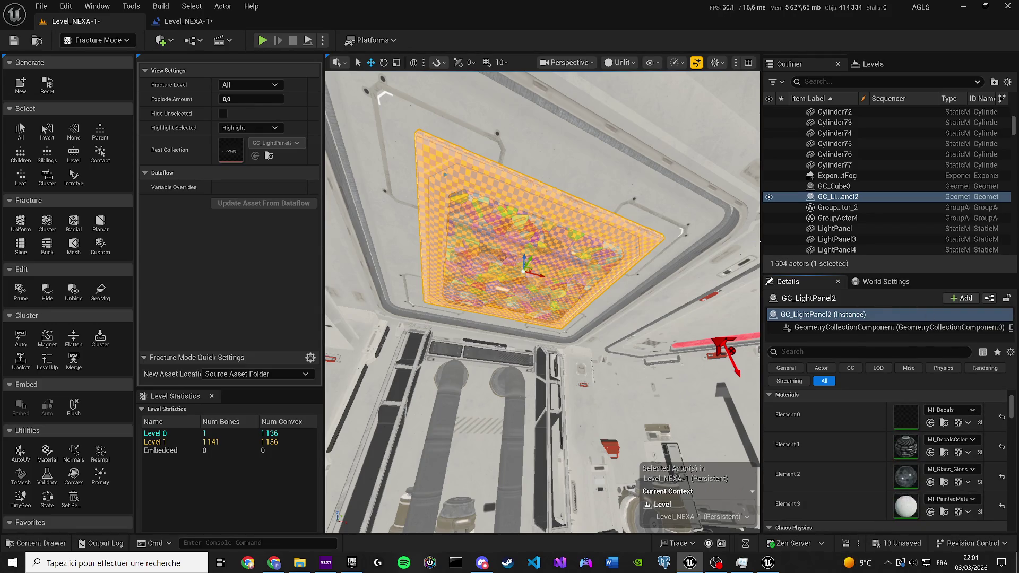
pyautogui.click(95, 40)
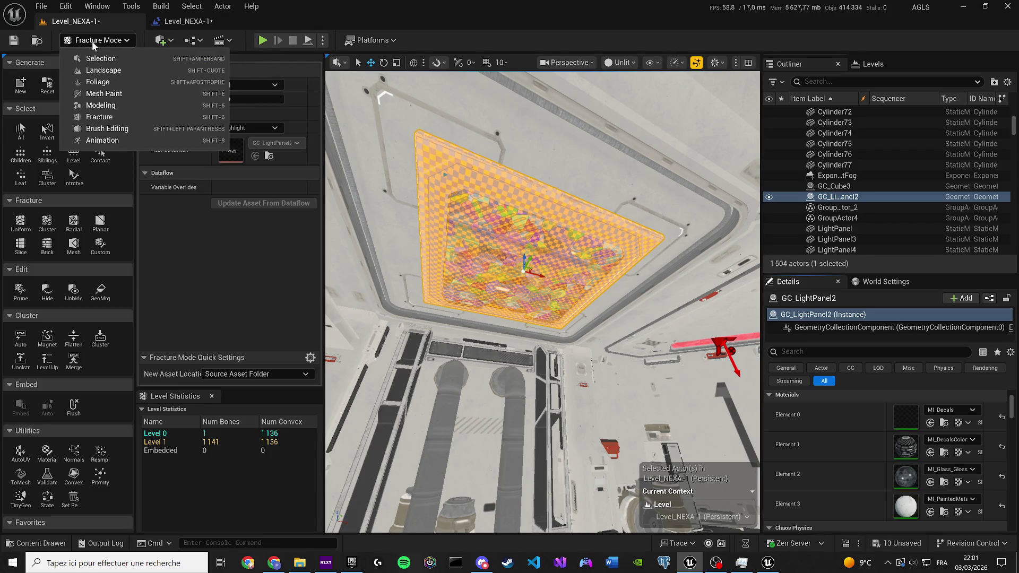
# Step: Switch to Selection Mode, then simulate the level to watch GC_LightPanel2 shatter, and stop
pyautogui.click(94, 60)
pyautogui.moveTo(330, 60); pyautogui.dragTo(329, 59)
pyautogui.click(326, 41)
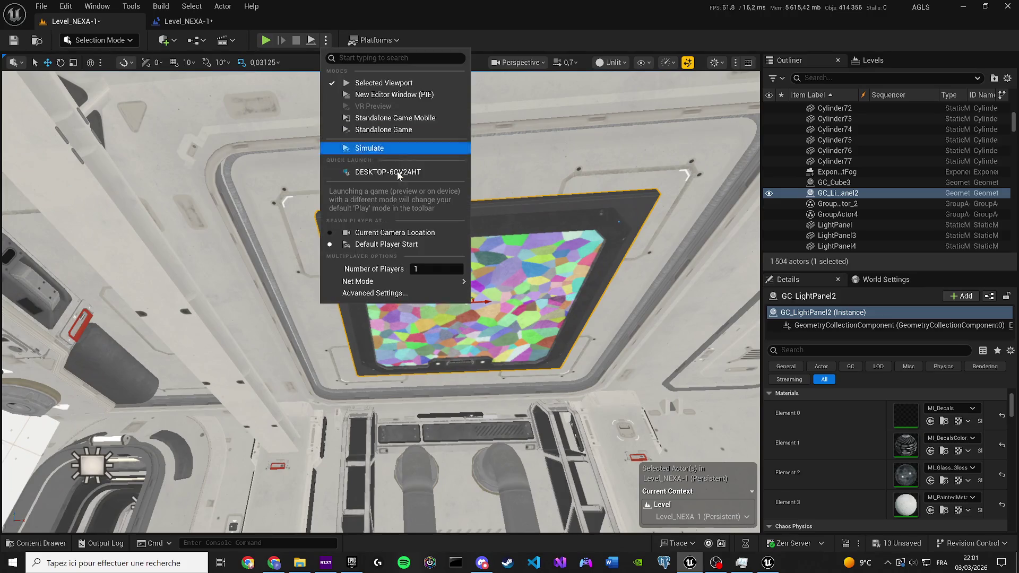
pyautogui.click(360, 149)
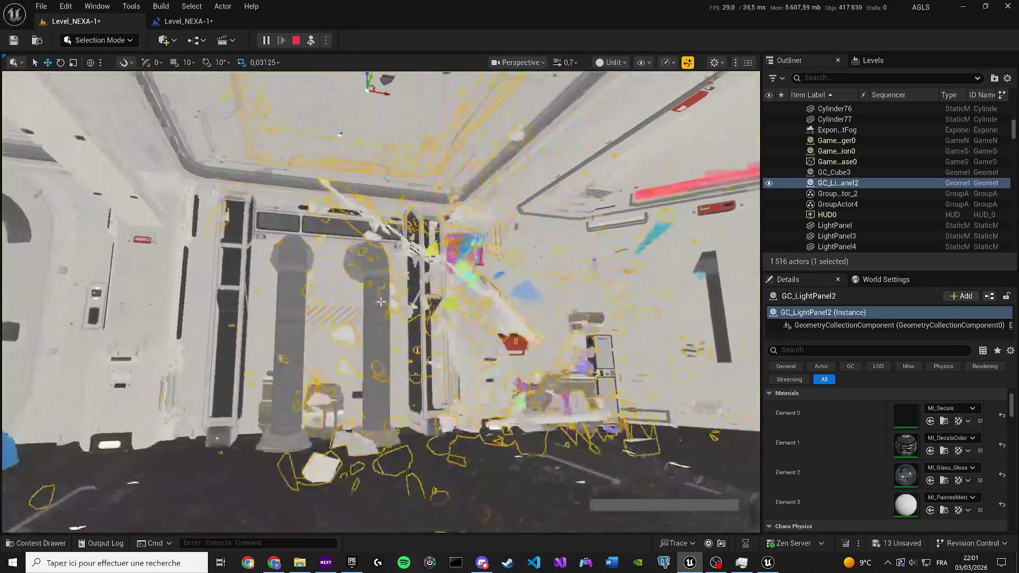
pyautogui.moveTo(381, 302); pyautogui.dragTo(381, 302)
pyautogui.press('Escape')
# Step: Undo the last move and fly the view back out of the room
pyautogui.moveTo(529, 304); pyautogui.dragTo(530, 304)
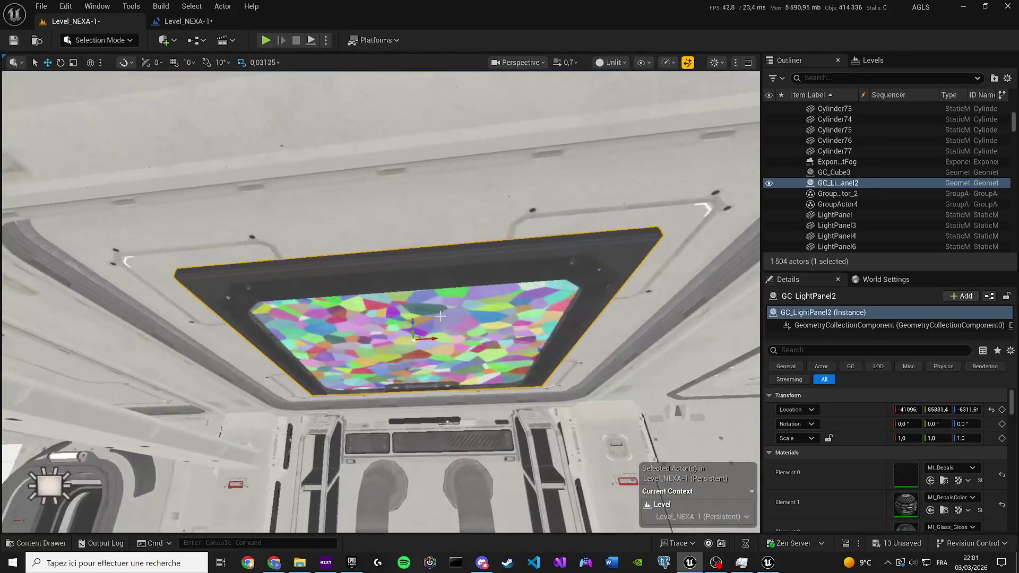
pyautogui.hotkey('ctrl', 'z')
pyautogui.moveTo(412, 295); pyautogui.dragTo(412, 296)
# Step: Alt-drag the LightPanel3 ceiling panel to duplicate it as LightPanel5, then frame it
pyautogui.scroll(-2, 412, 295)
pyautogui.moveTo(393, 260); pyautogui.dragTo(394, 261)
pyautogui.click(393, 260)
pyautogui.moveTo(402, 155); pyautogui.dragTo(390, 150)
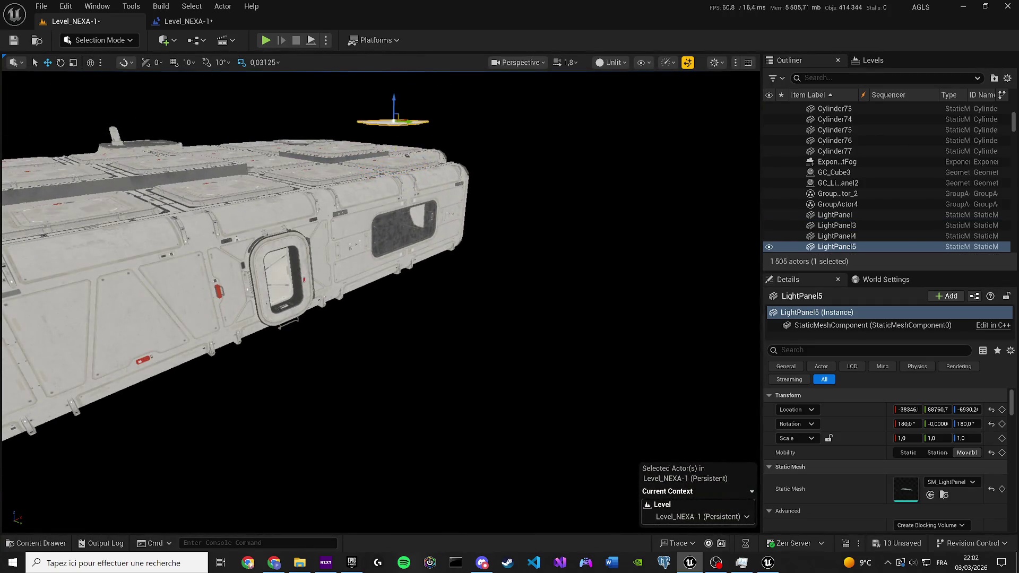
pyautogui.press('f')
# Step: Fly into the room and select LightPanel4, GC_LightPanel2, then the surrounding roof module
pyautogui.scroll(-3, 509, 228)
pyautogui.scroll(1, 380, 302)
pyautogui.moveTo(380, 301); pyautogui.dragTo(380, 302)
pyautogui.click(773, 235)
pyautogui.click(409, 256)
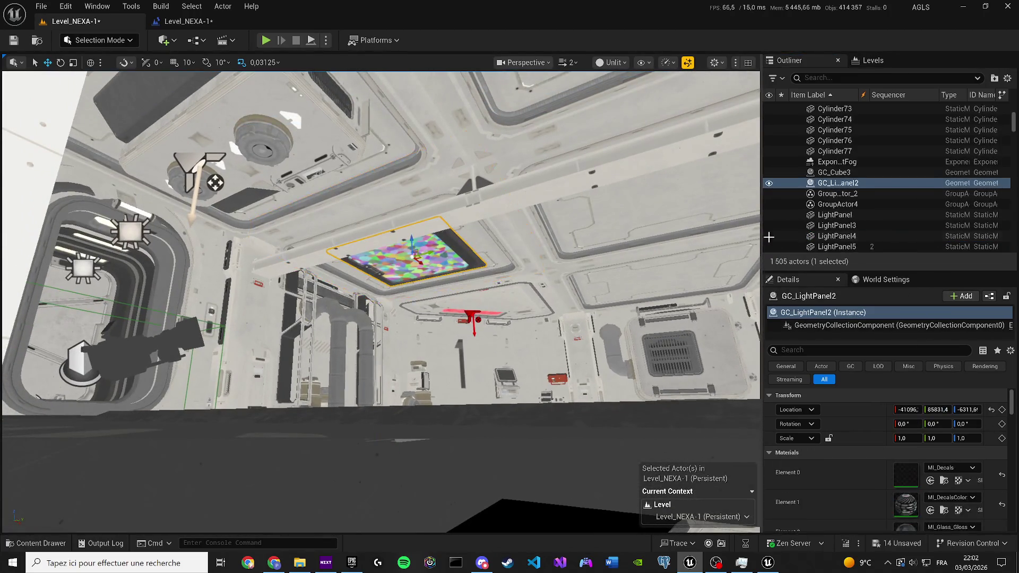
pyautogui.click(469, 250)
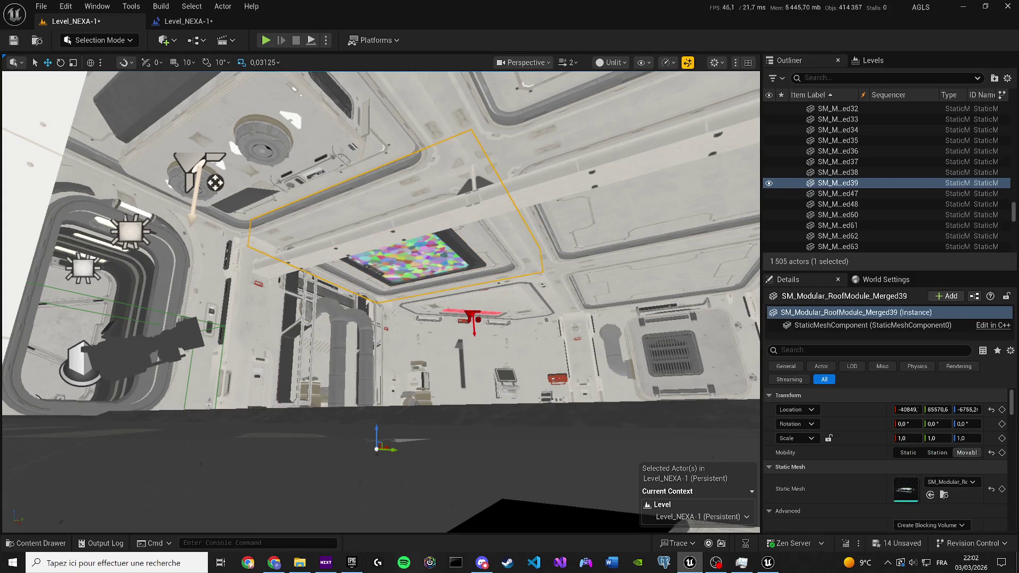
# Step: Copy the roof module's Location and filter the Outliner by 'lightp'
pyautogui.rightClick(863, 405)
pyautogui.click(882, 441)
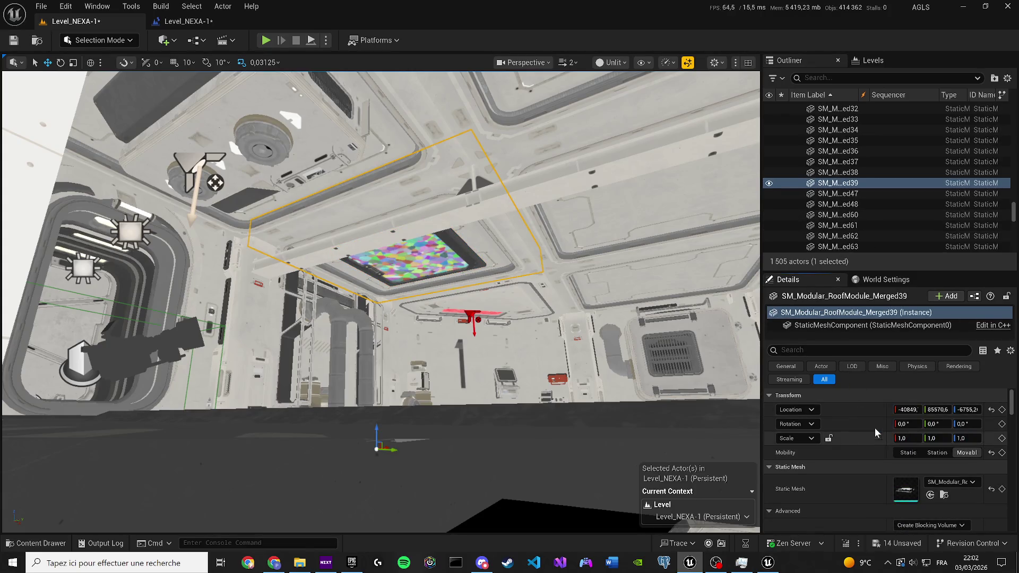
pyautogui.click(845, 72)
pyautogui.write('li')
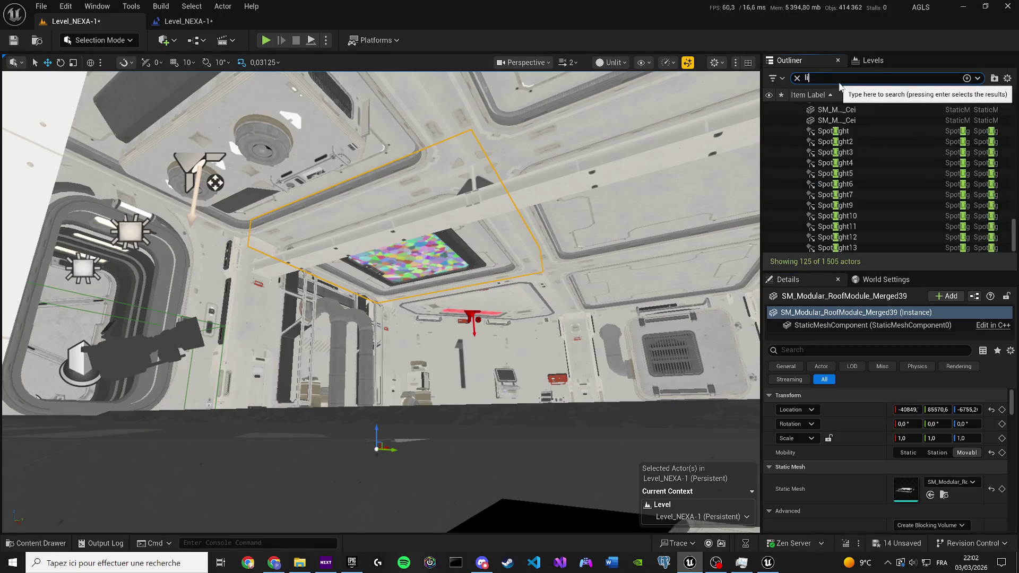
pyautogui.write('gh')
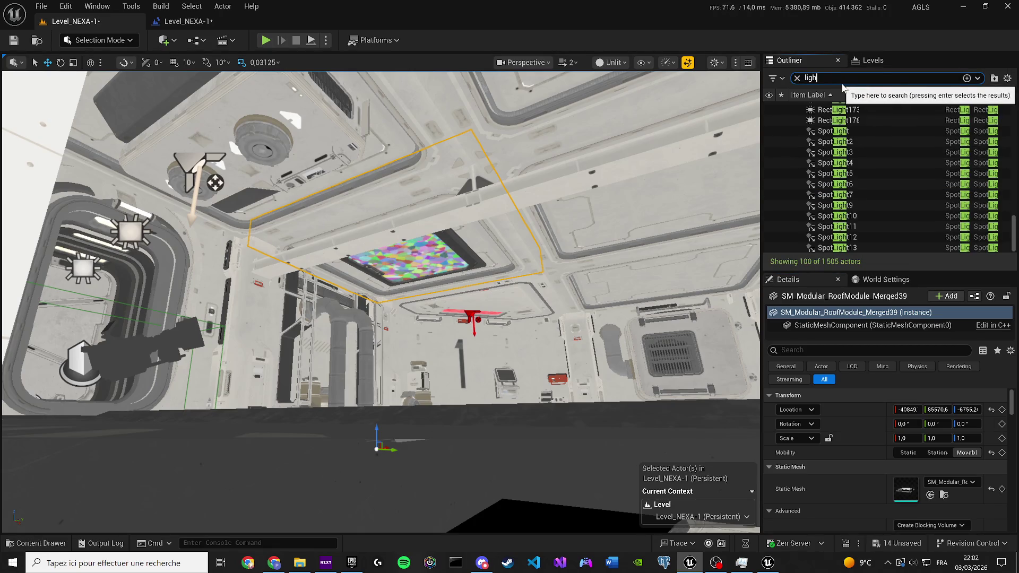
pyautogui.write('tp')
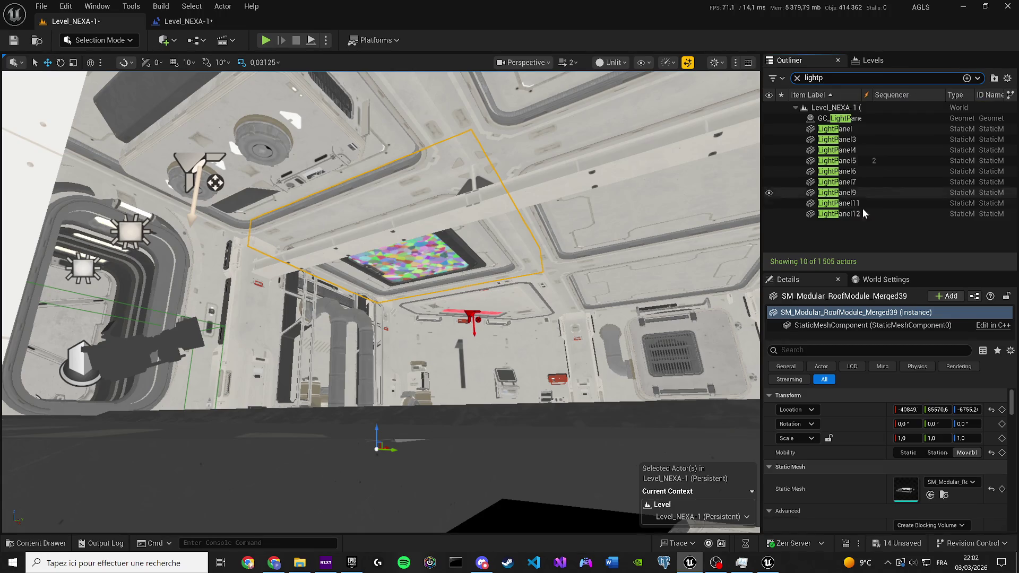
# Step: Focus LightPanel5, delete the GC_LightPanel2 geometry collection, and reselect LightPanel5
pyautogui.doubleClick(837, 161)
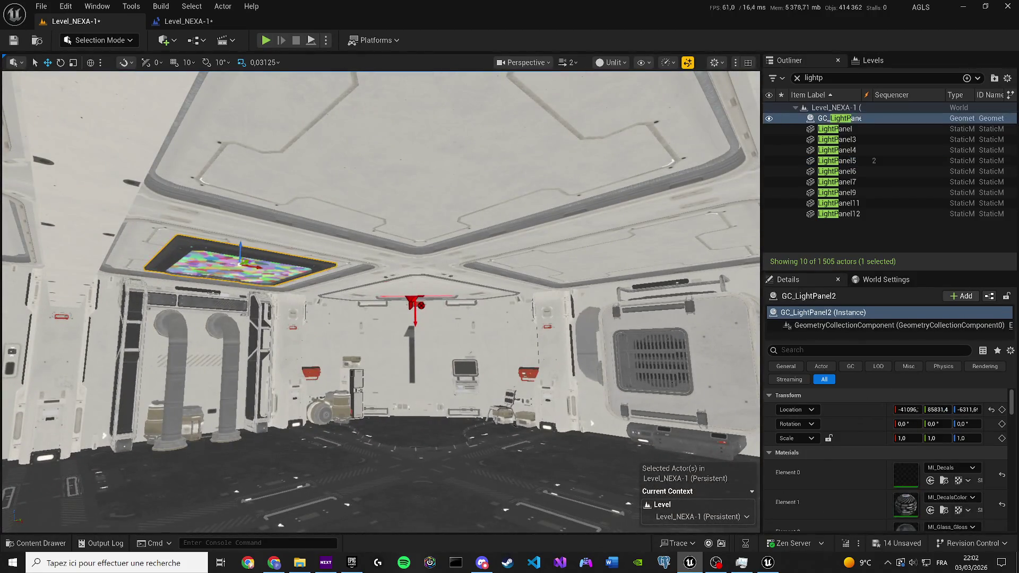
pyautogui.hotkey('ctrl', 'z')
pyautogui.click(844, 150)
# Step: Paste the roof module's location onto LightPanel5 and raise it up near the ceiling
pyautogui.rightClick(828, 408)
pyautogui.click(865, 451)
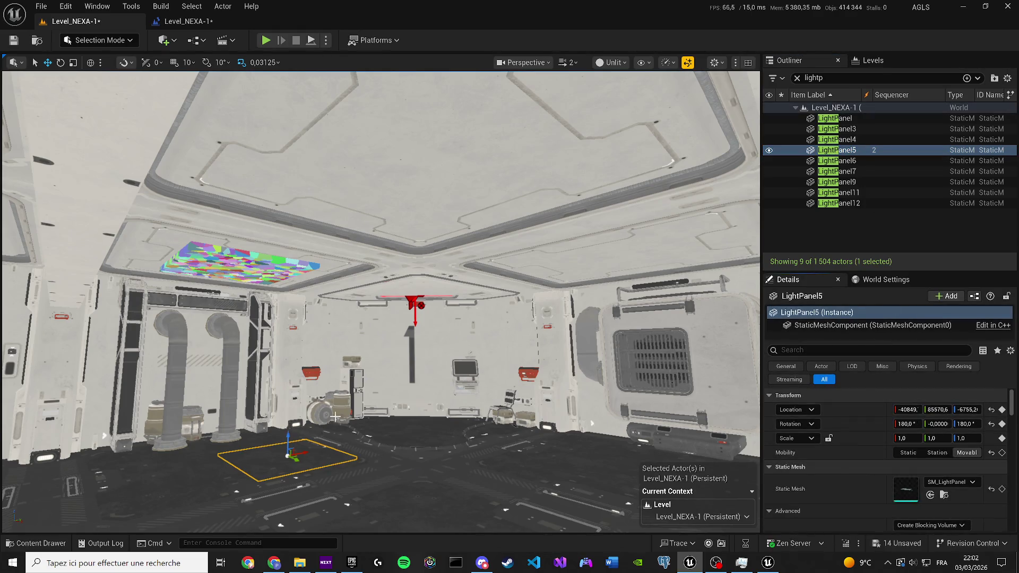
pyautogui.press('f')
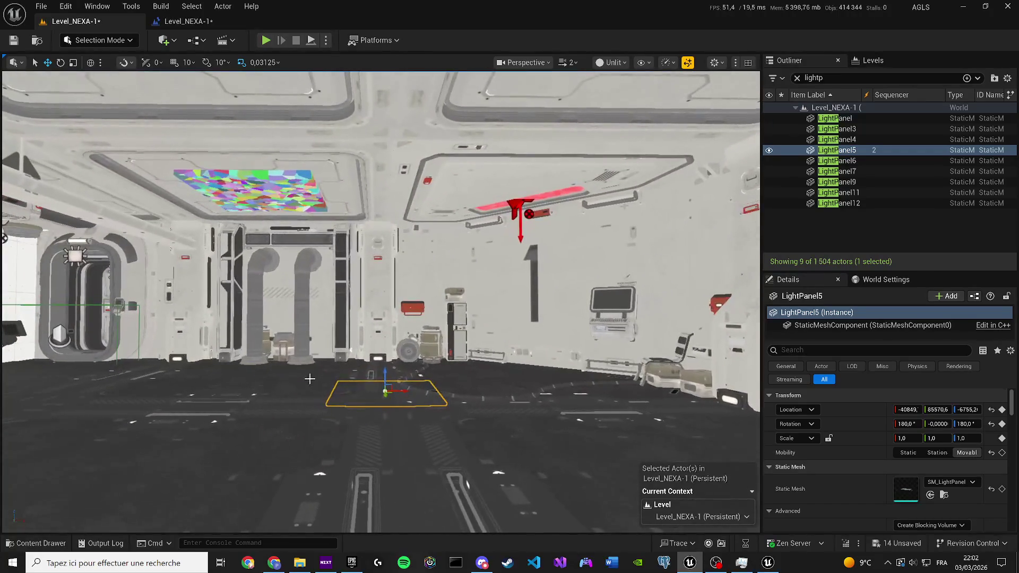
pyautogui.moveTo(388, 370)
pyautogui.mouseDown()
pyautogui.moveTo(372, 218)
pyautogui.moveTo(352, 189)
pyautogui.moveTo(343, 248)
pyautogui.mouseUp()
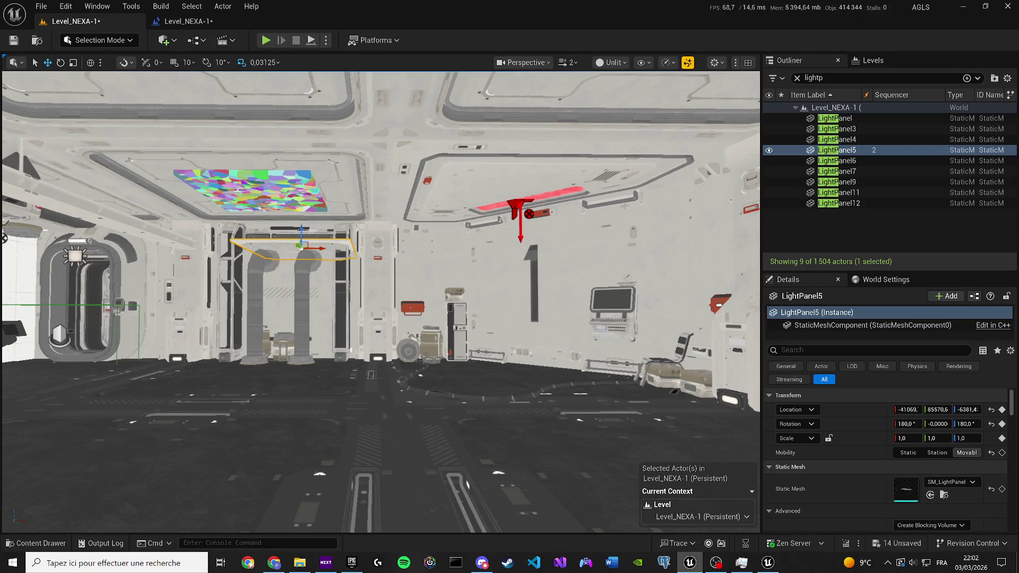
pyautogui.press('Escape')
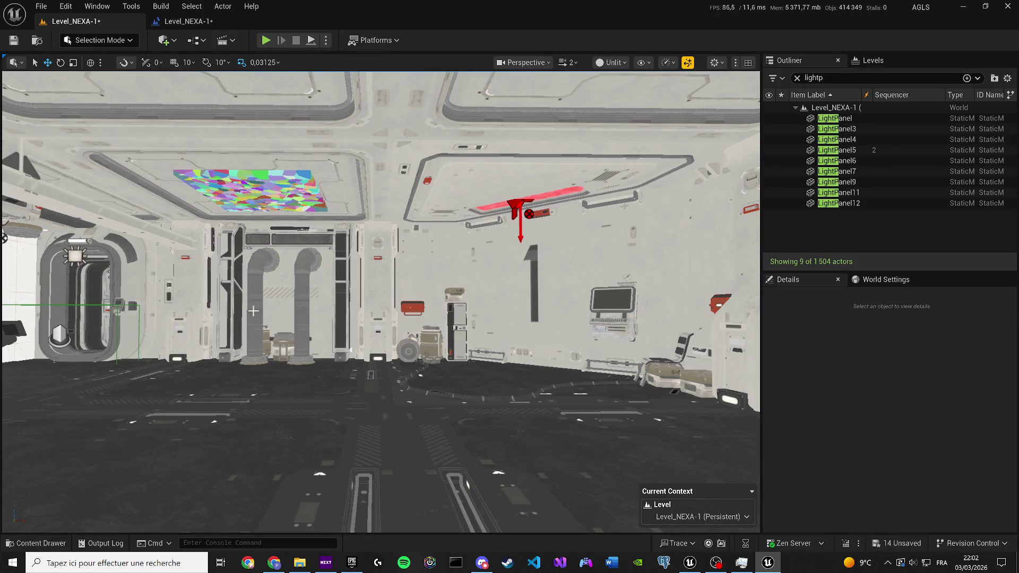
pyautogui.moveTo(397, 352); pyautogui.dragTo(387, 325)
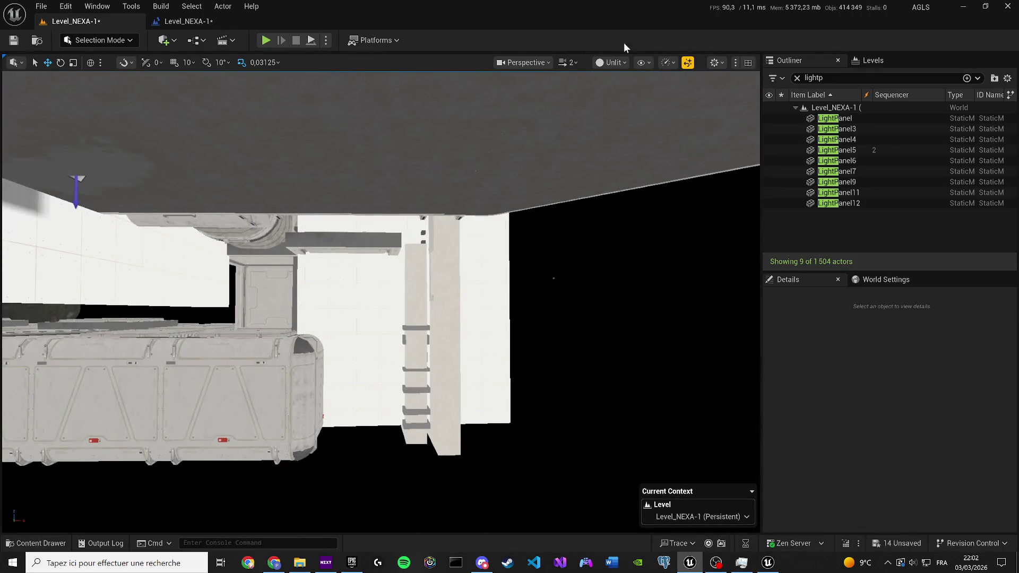
# Step: Switch the viewport to Lit Wireframe and focus on LightPanel5 from the Outliner
pyautogui.click(626, 62)
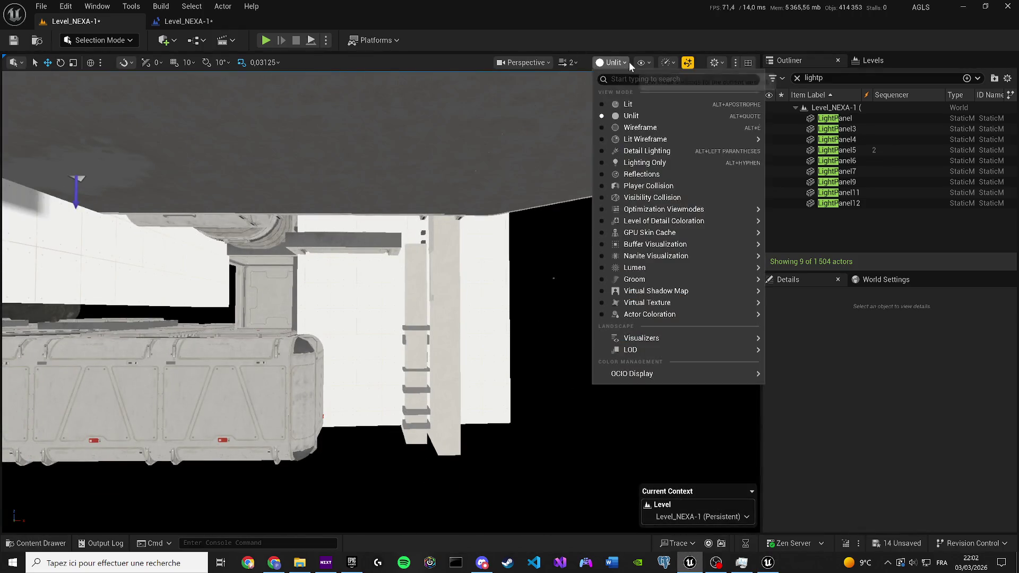
pyautogui.click(645, 139)
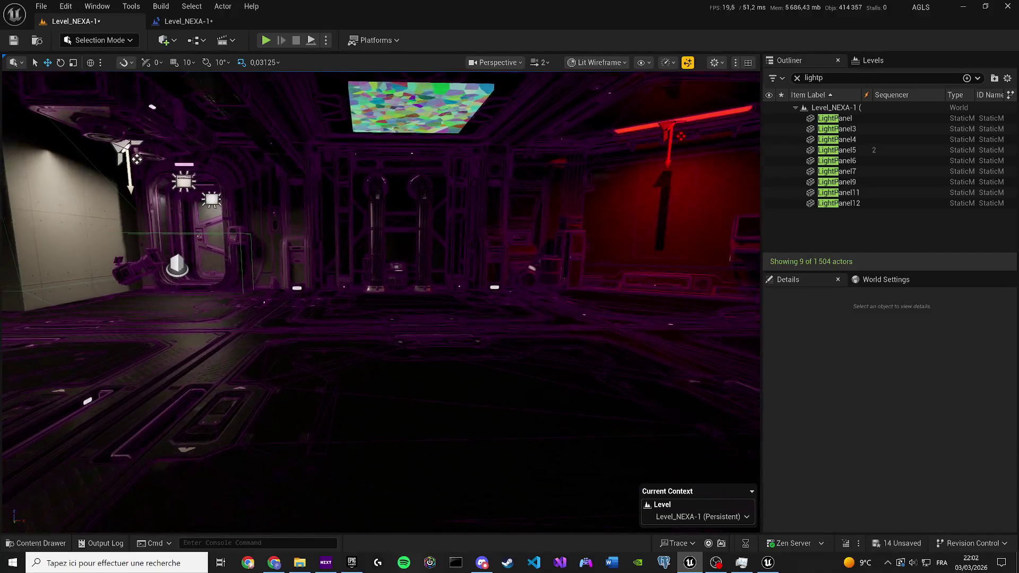
pyautogui.scroll(1, 381, 302)
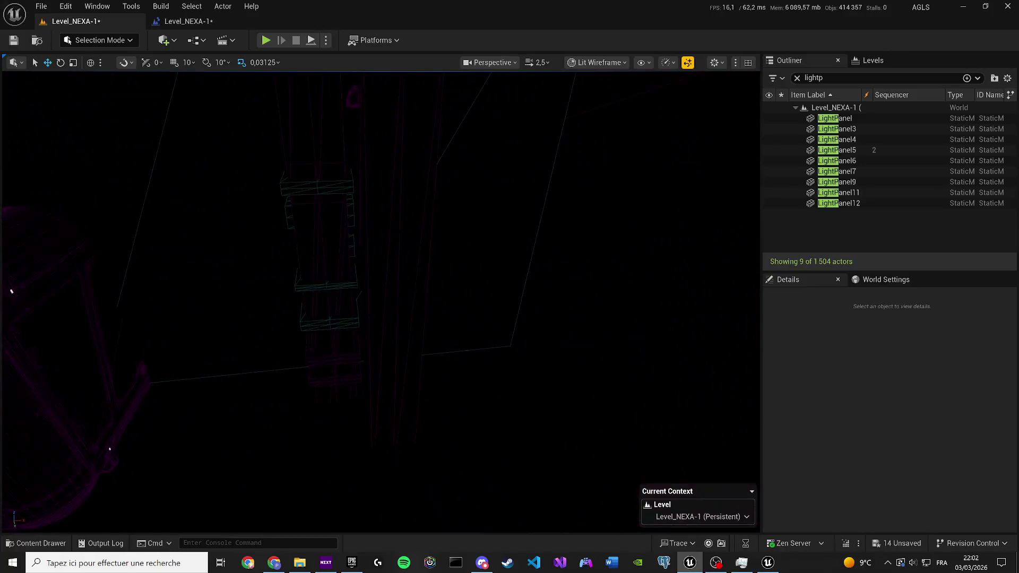
pyautogui.click(844, 140)
pyautogui.doubleClick(848, 153)
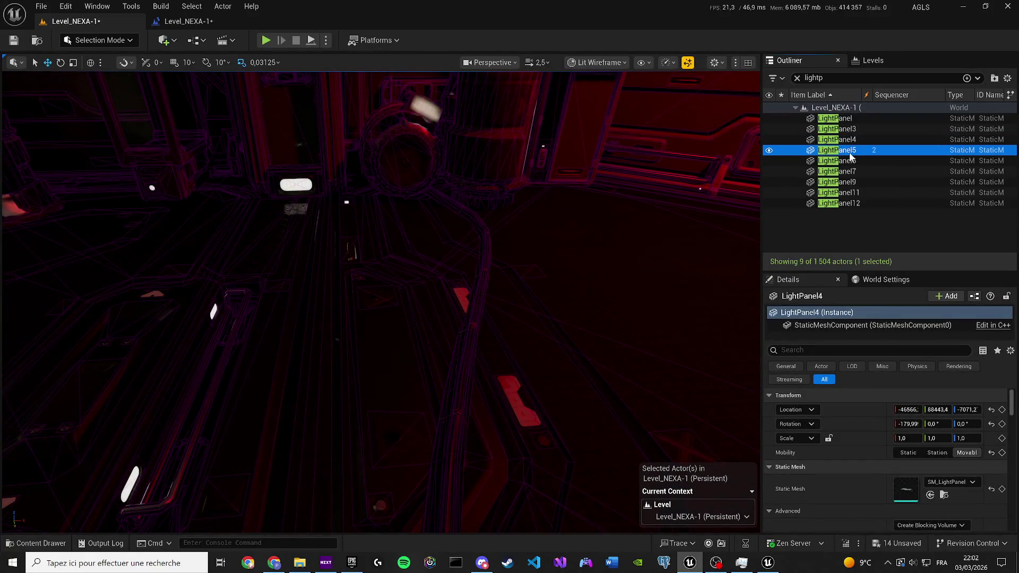
pyautogui.scroll(-10, 573, 204)
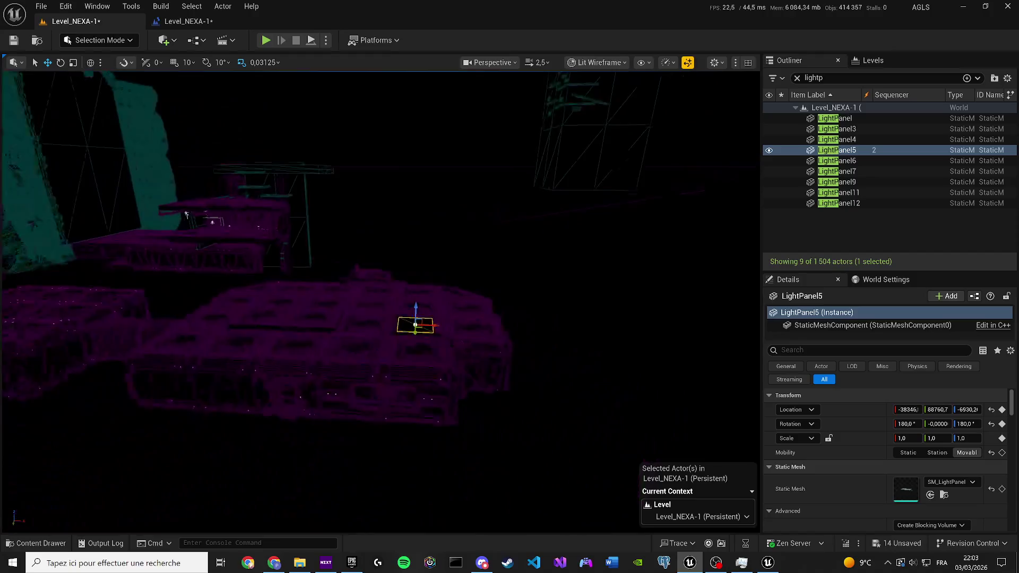
pyautogui.press('f')
# Step: Navigate close to LightPanel5 and nudge it slightly along its Y axis
pyautogui.moveTo(573, 204)
pyautogui.mouseDown()
pyautogui.moveTo(573, 223)
pyautogui.moveTo(637, 228)
pyautogui.moveTo(611, 260)
pyautogui.mouseUp()
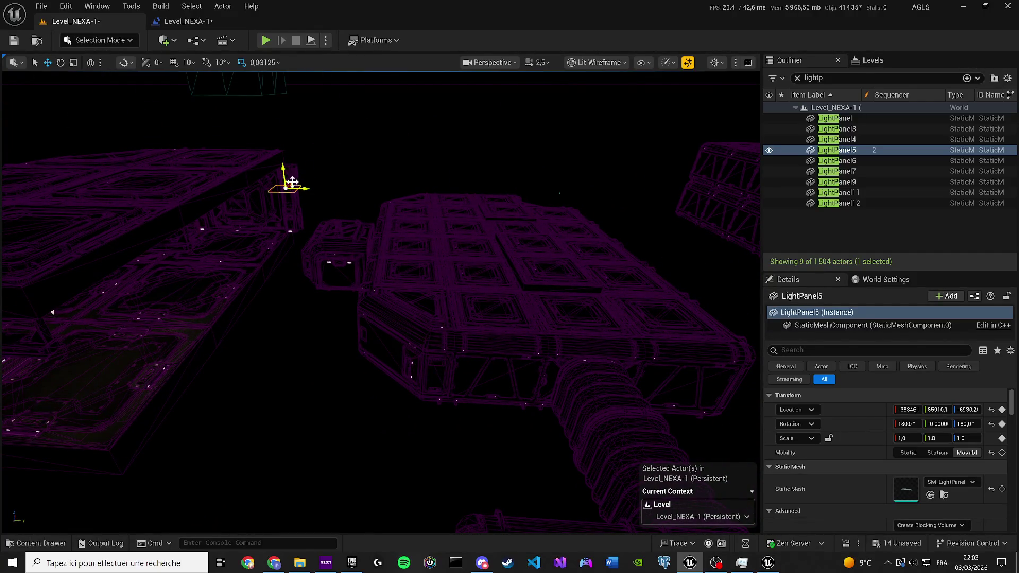
pyautogui.moveTo(610, 260); pyautogui.dragTo(298, 254)
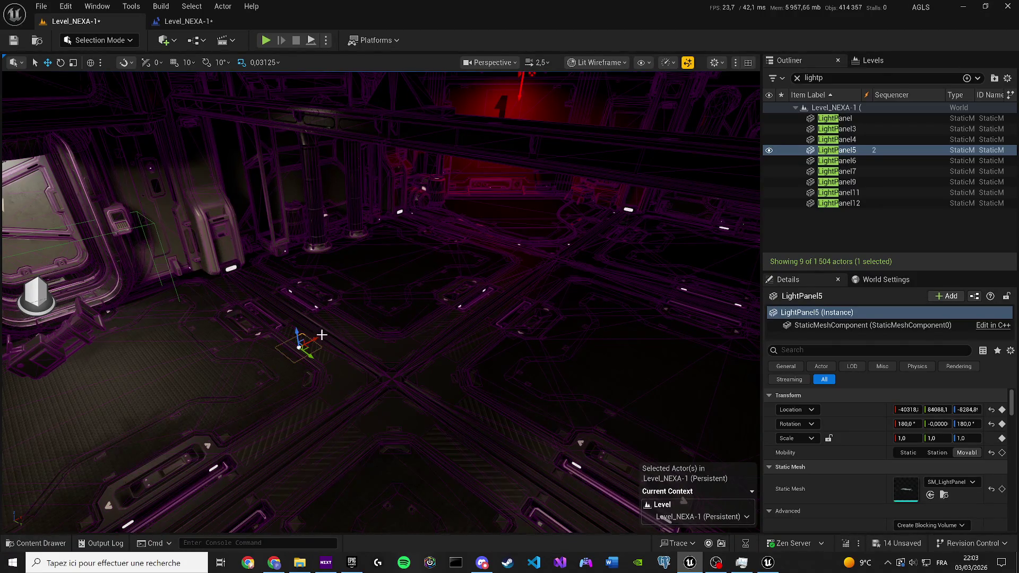
pyautogui.moveTo(307, 359); pyautogui.dragTo(280, 358)
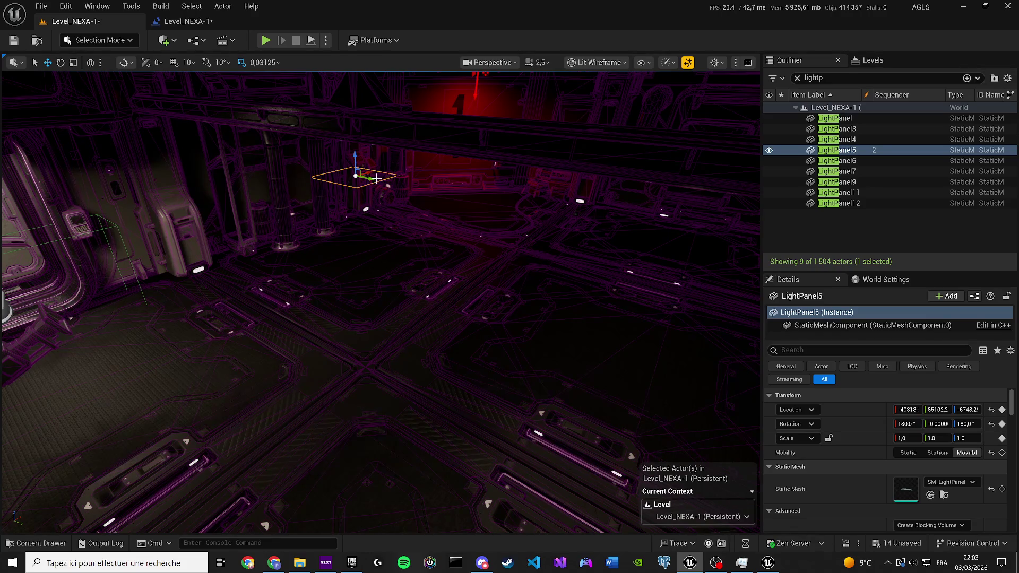
pyautogui.moveTo(444, 444); pyautogui.dragTo(446, 452)
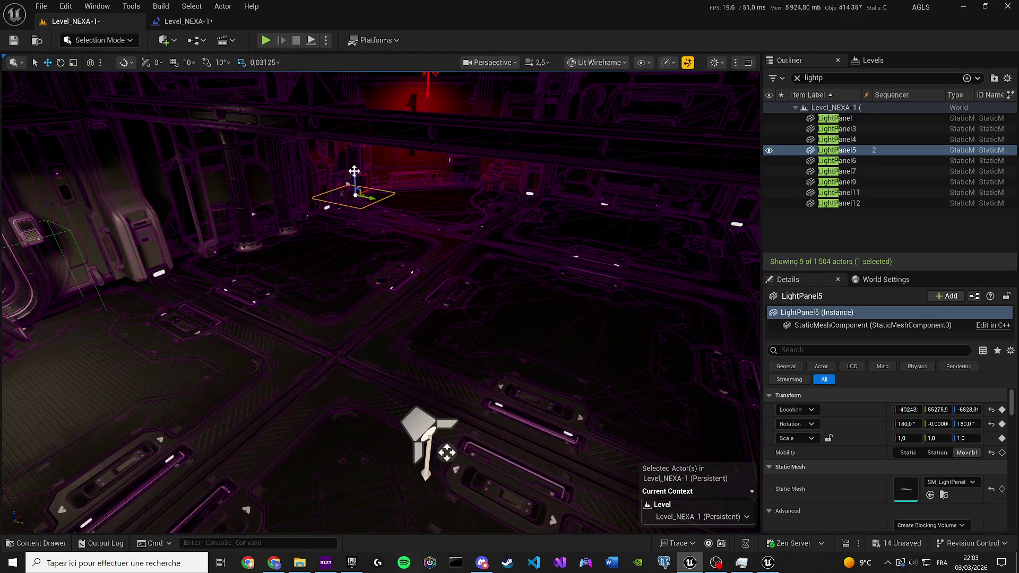
pyautogui.moveTo(446, 453)
pyautogui.mouseDown()
pyautogui.moveTo(335, 381)
pyautogui.moveTo(523, 432)
pyautogui.moveTo(649, 255)
pyautogui.mouseUp()
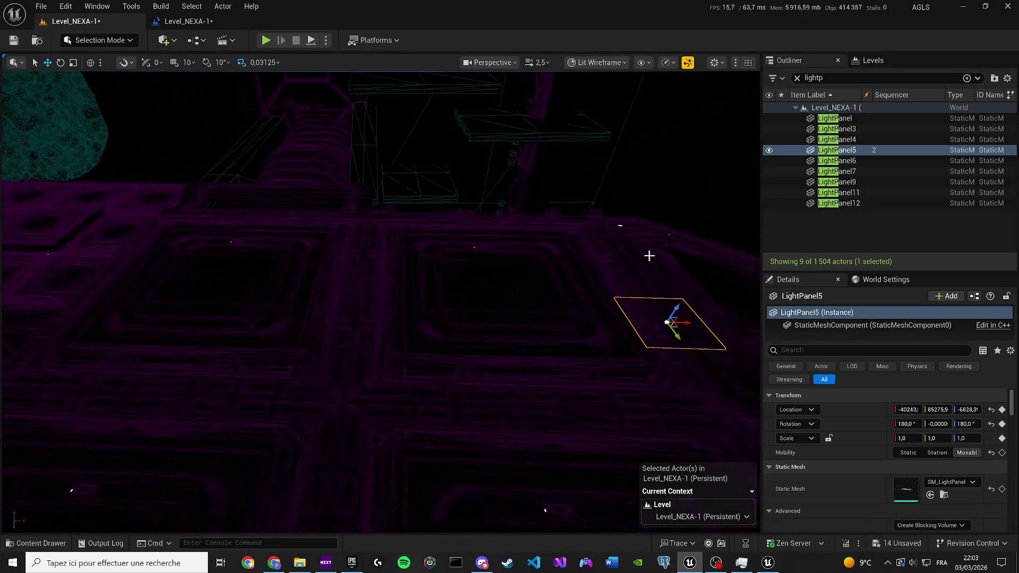
pyautogui.moveTo(674, 334); pyautogui.dragTo(704, 366)
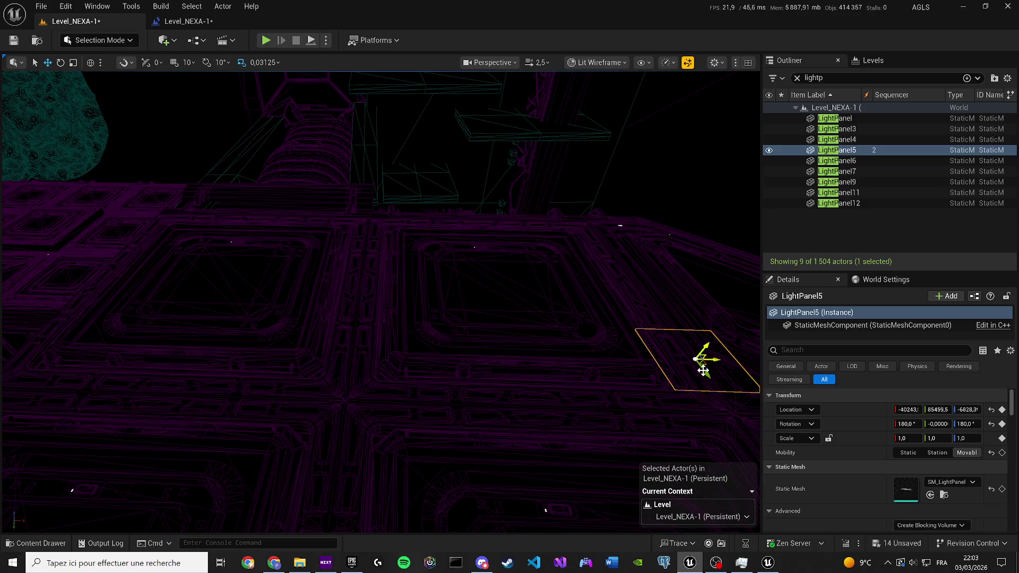
pyautogui.press('f')
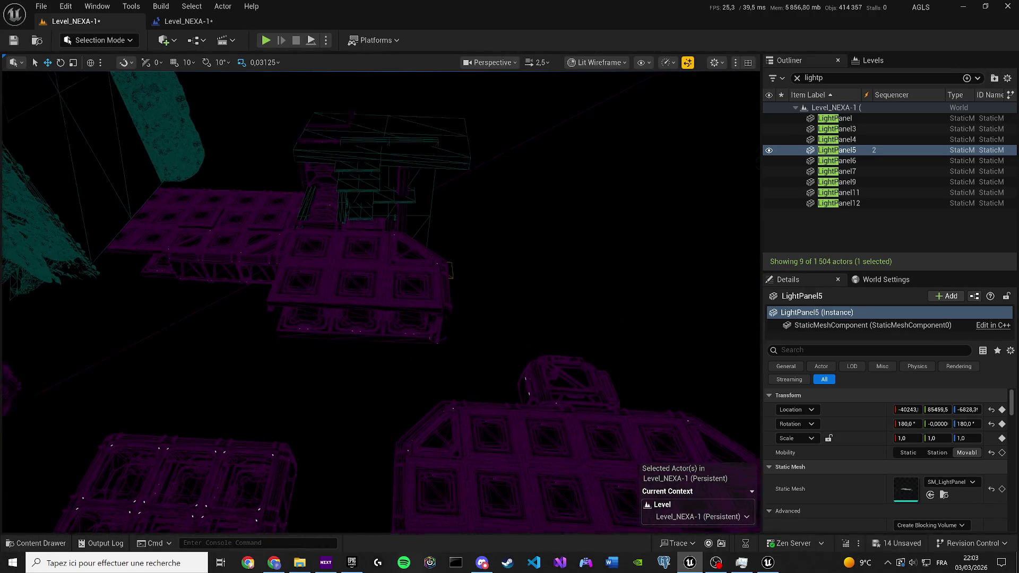
# Step: Frame LightPanel5 and switch the viewport to Unlit shading
pyautogui.press('f')
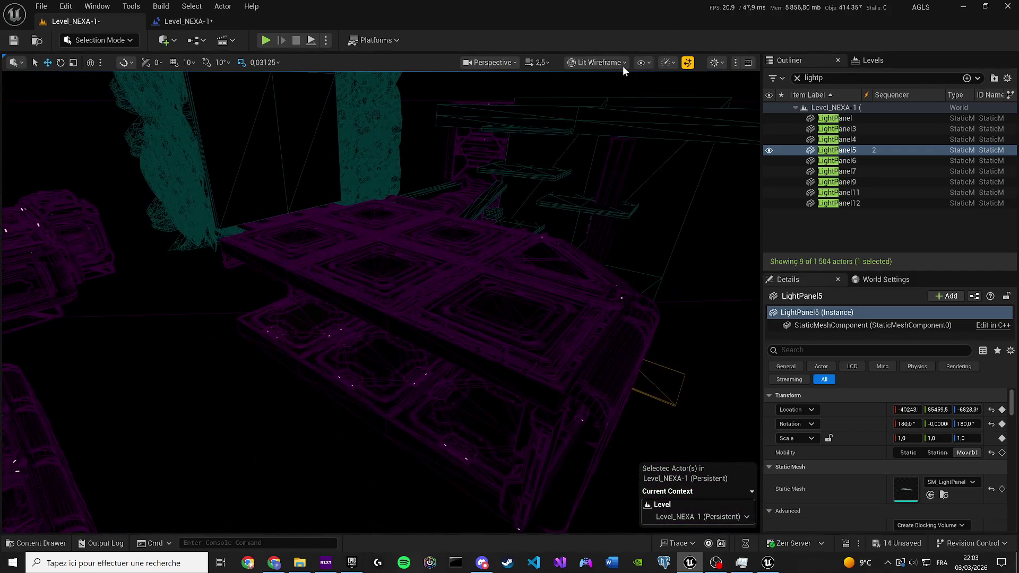
pyautogui.click(624, 62)
pyautogui.click(603, 116)
pyautogui.scroll(5, 498, 239)
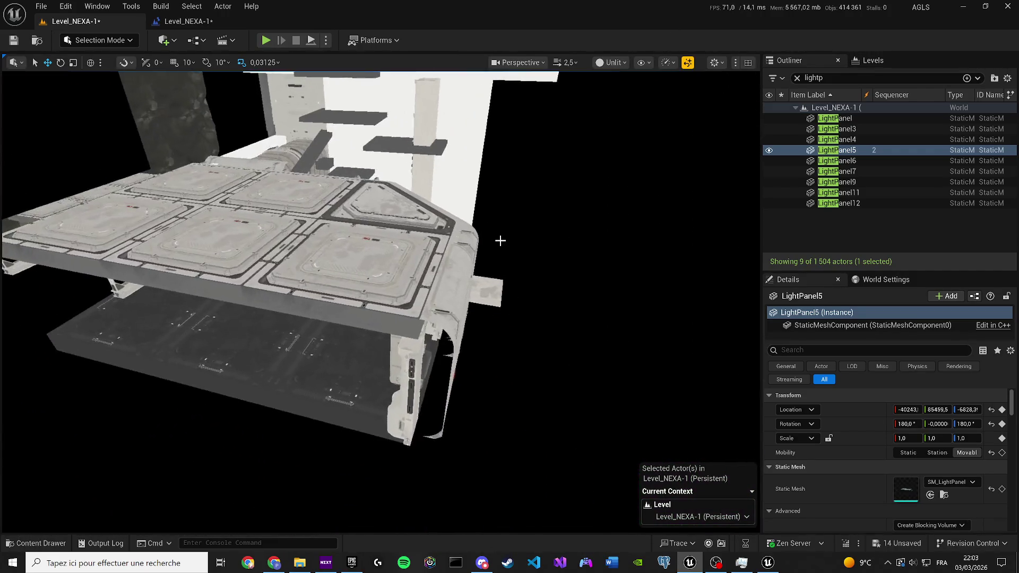
pyautogui.moveTo(305, 263)
pyautogui.mouseDown()
pyautogui.moveTo(218, 271)
pyautogui.moveTo(258, 253)
pyautogui.moveTo(249, 218)
pyautogui.moveTo(262, 231)
pyautogui.mouseUp()
# Step: Raise LightPanel5 into the ceiling recess, centred over the colourful fractured patch
pyautogui.moveTo(391, 430); pyautogui.dragTo(390, 430)
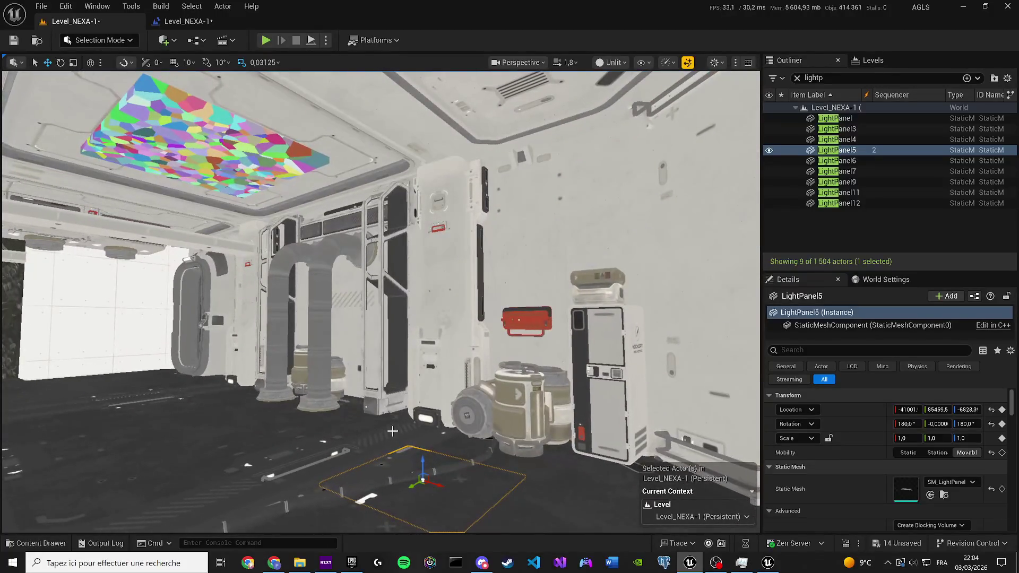
pyautogui.moveTo(421, 461)
pyautogui.mouseDown()
pyautogui.moveTo(417, 177)
pyautogui.moveTo(403, 186)
pyautogui.moveTo(279, 110)
pyautogui.moveTo(233, 98)
pyautogui.moveTo(233, 191)
pyautogui.mouseUp()
pyautogui.moveTo(380, 301)
pyautogui.mouseDown()
pyautogui.moveTo(380, 255)
pyautogui.moveTo(380, 318)
pyautogui.moveTo(380, 303)
pyautogui.mouseUp()
pyautogui.moveTo(440, 339)
pyautogui.mouseDown()
pyautogui.moveTo(361, 334)
pyautogui.moveTo(355, 290)
pyautogui.moveTo(351, 299)
pyautogui.moveTo(316, 281)
pyautogui.moveTo(355, 268)
pyautogui.mouseUp()
# Step: Dismiss the speech recognition wizard that popped up
pyautogui.press('ctrl+super+s')
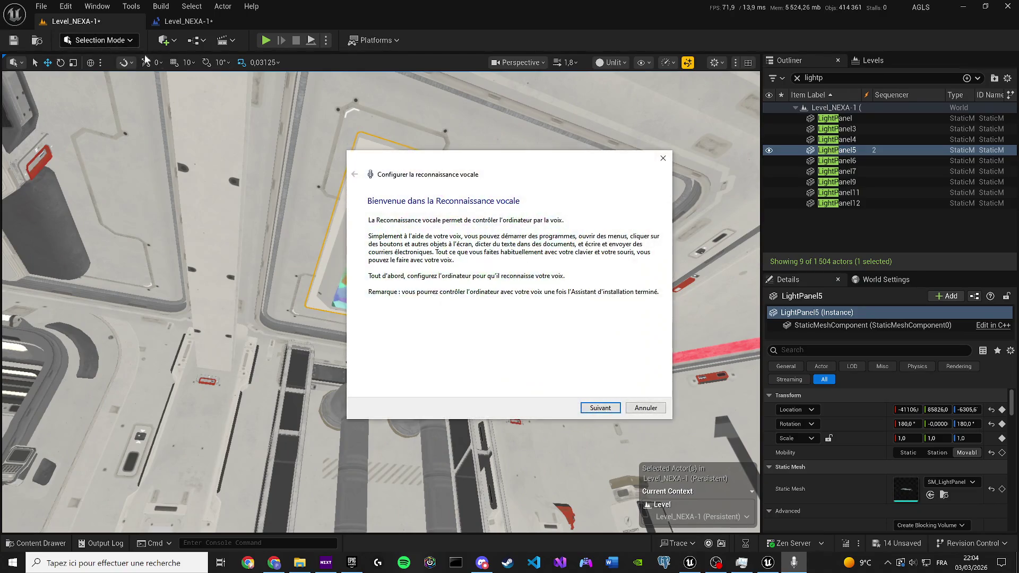
pyautogui.click(663, 158)
pyautogui.click(666, 161)
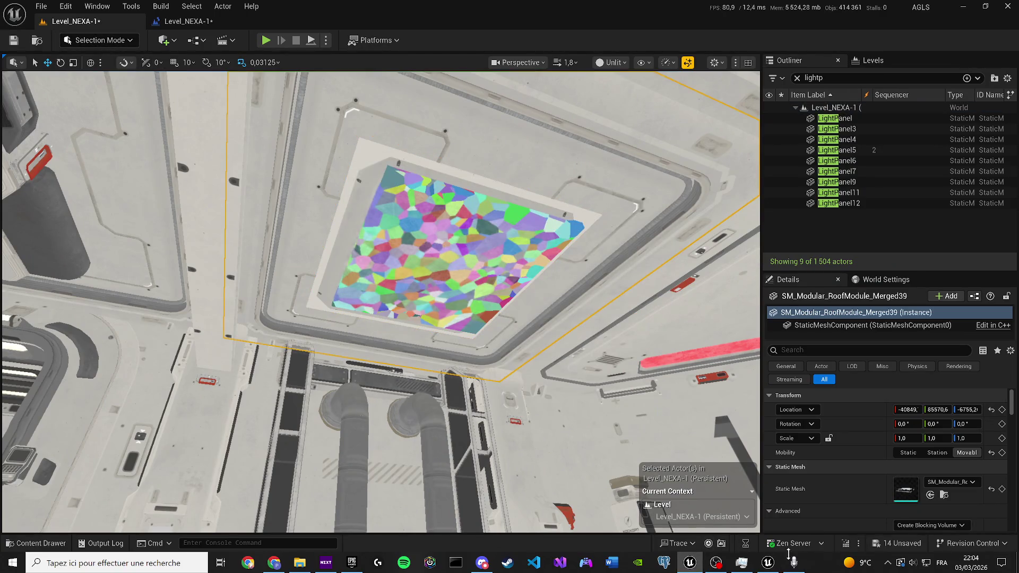
pyautogui.click(787, 554)
pyautogui.click(167, 71)
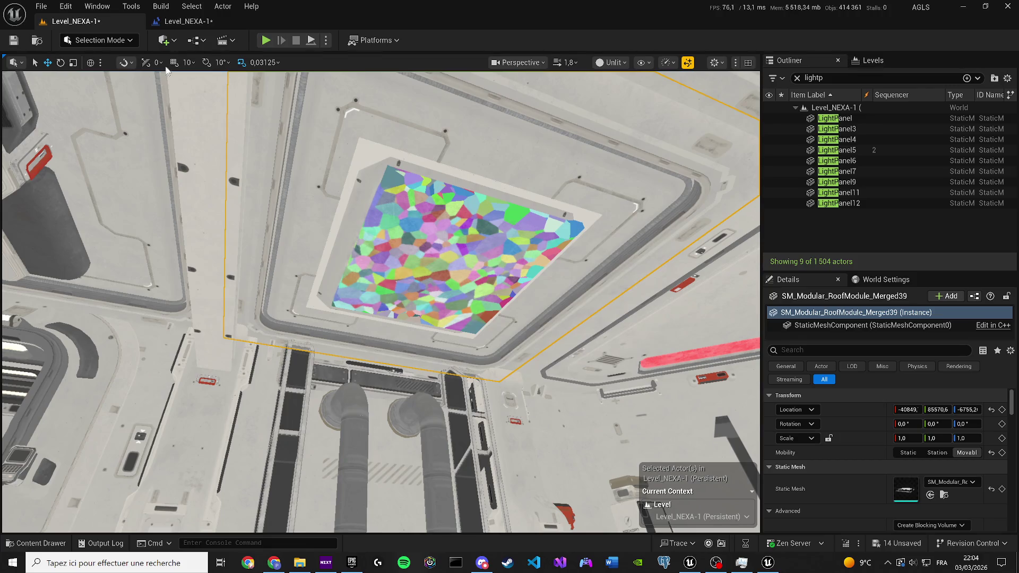
# Step: Switch to Fracture mode and select the GC_Cube3 geometry collection in the viewport
pyautogui.click(126, 42)
pyautogui.click(131, 120)
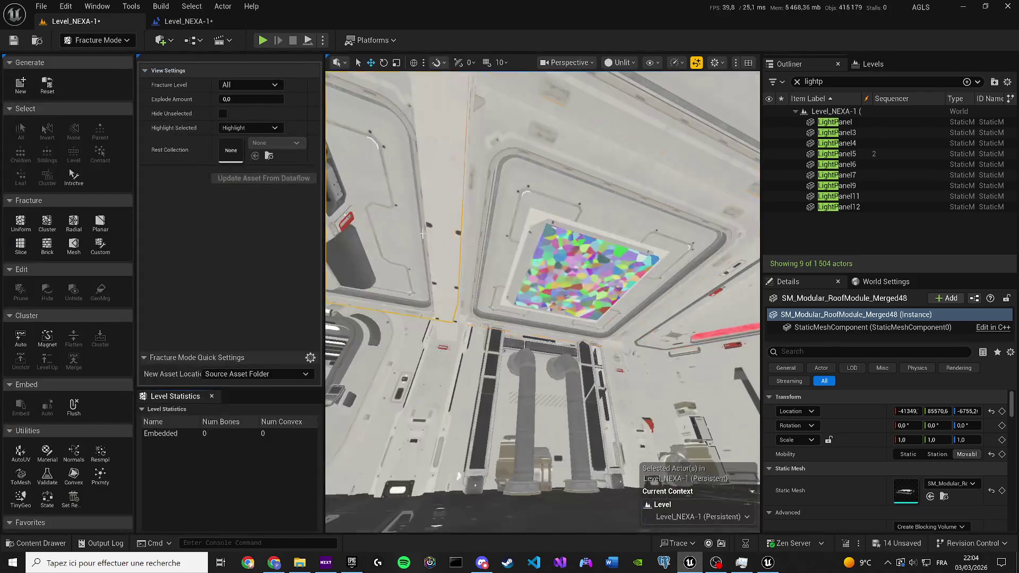
pyautogui.doubleClick(837, 154)
pyautogui.scroll(-4, 858, 414)
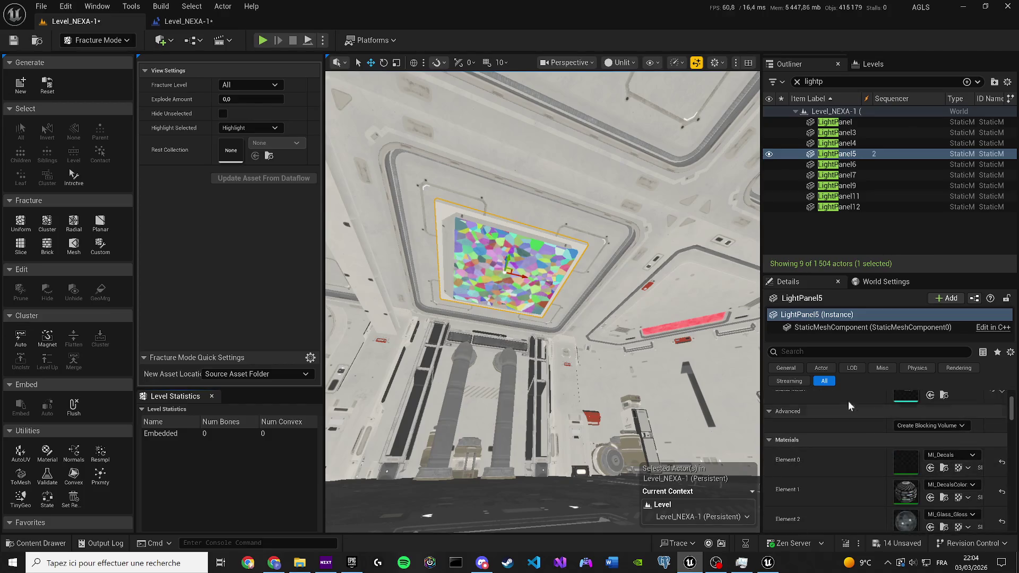
pyautogui.write('show')
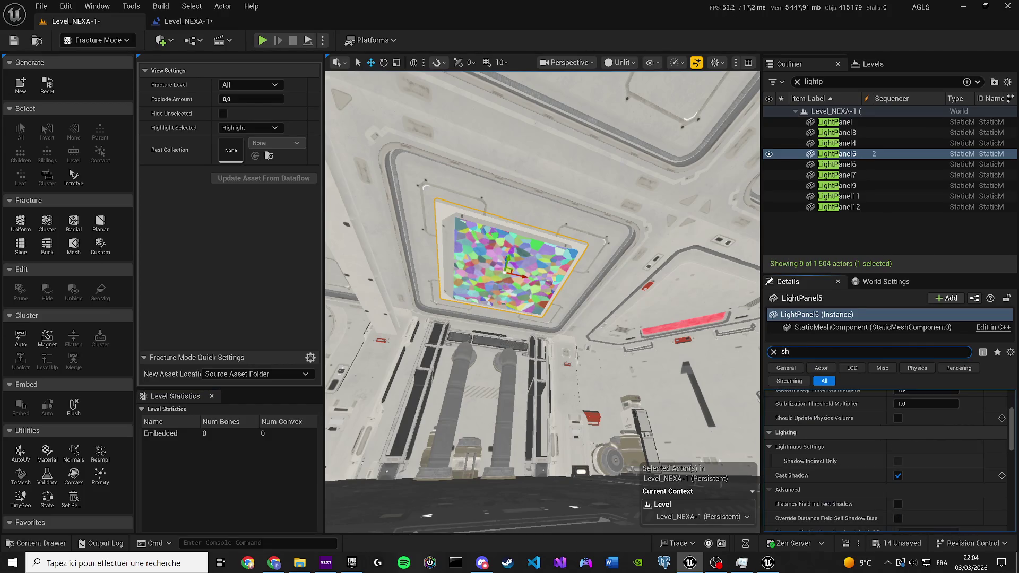
pyautogui.click(774, 353)
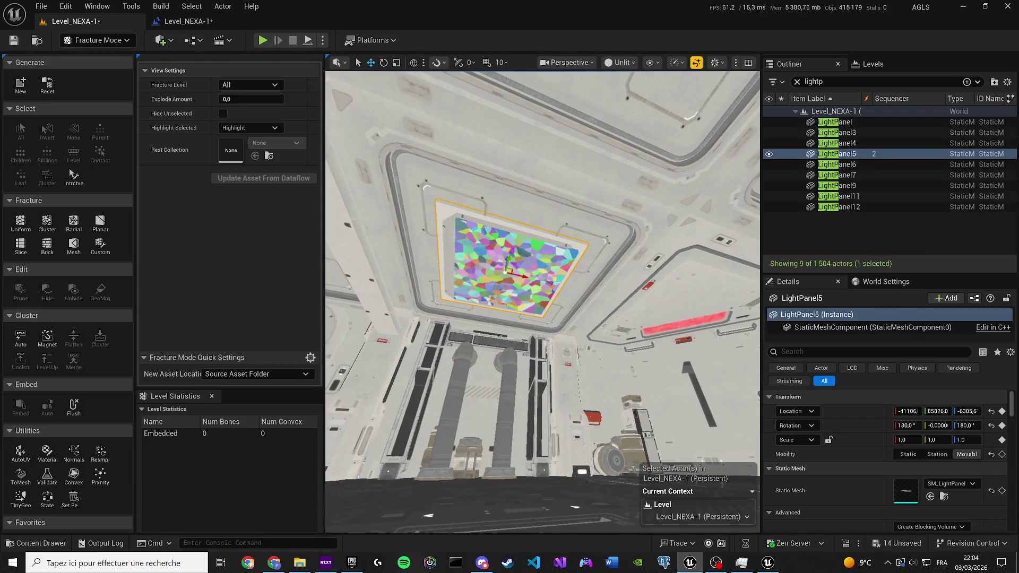
pyautogui.click(510, 260)
pyautogui.click(816, 352)
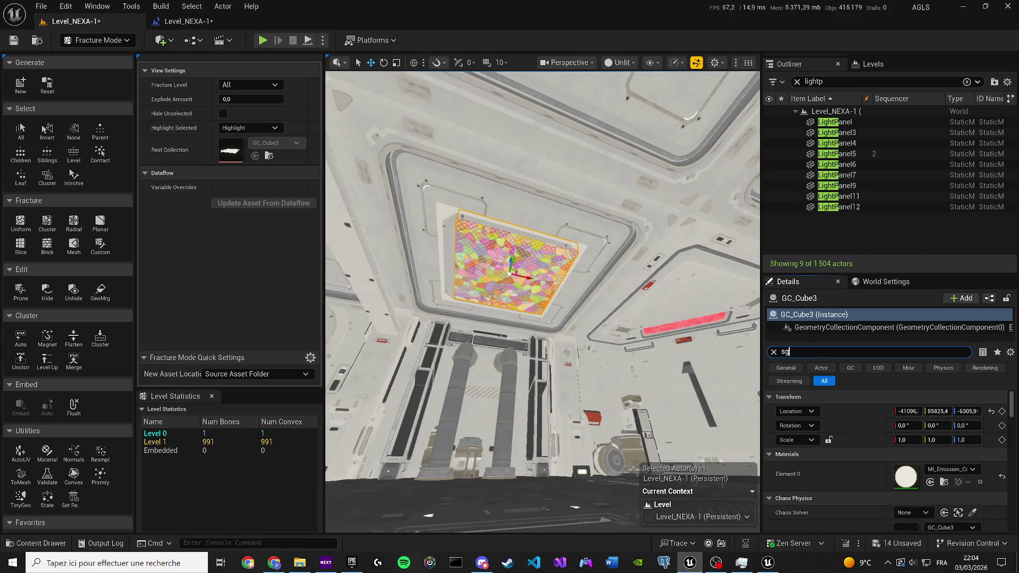
# Step: Turn off Show Bone Colors on GC_Cube3 and clear the property search
pyautogui.press('BackSpace')
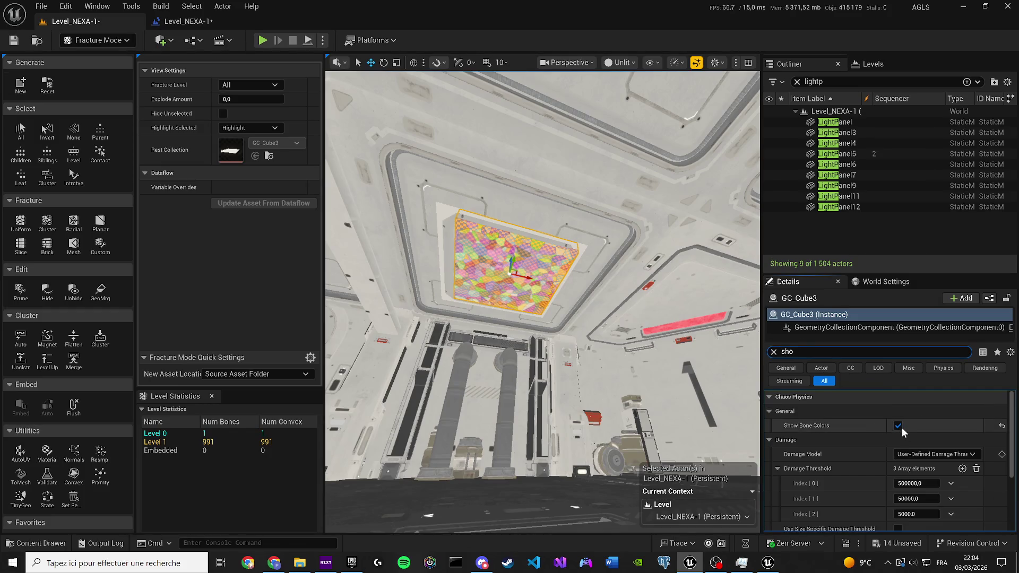
pyautogui.click(898, 426)
pyautogui.click(773, 352)
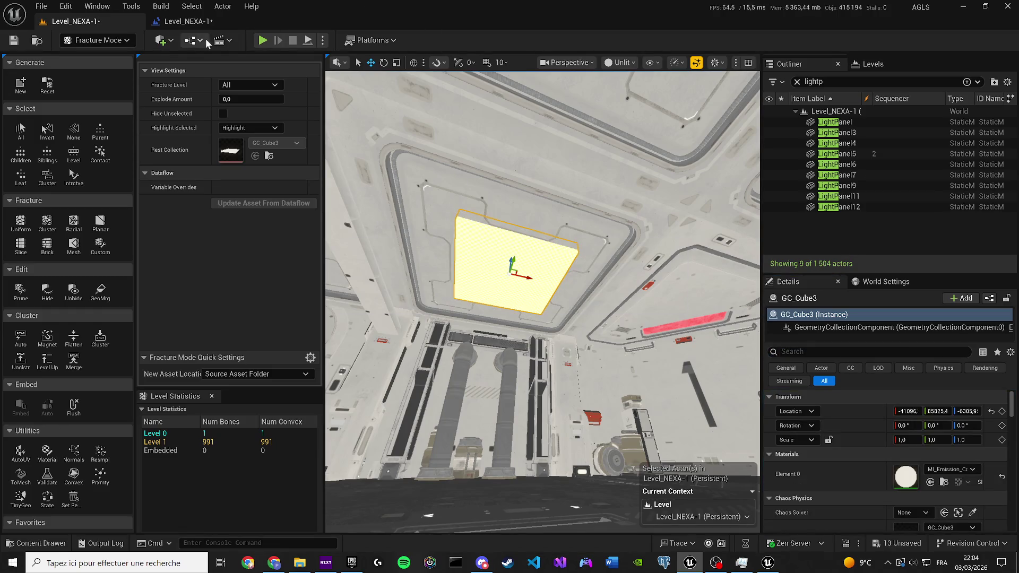
# Step: Return to Selection mode, set the viewport to Lit, and start simulating the level
pyautogui.click(98, 41)
pyautogui.click(101, 63)
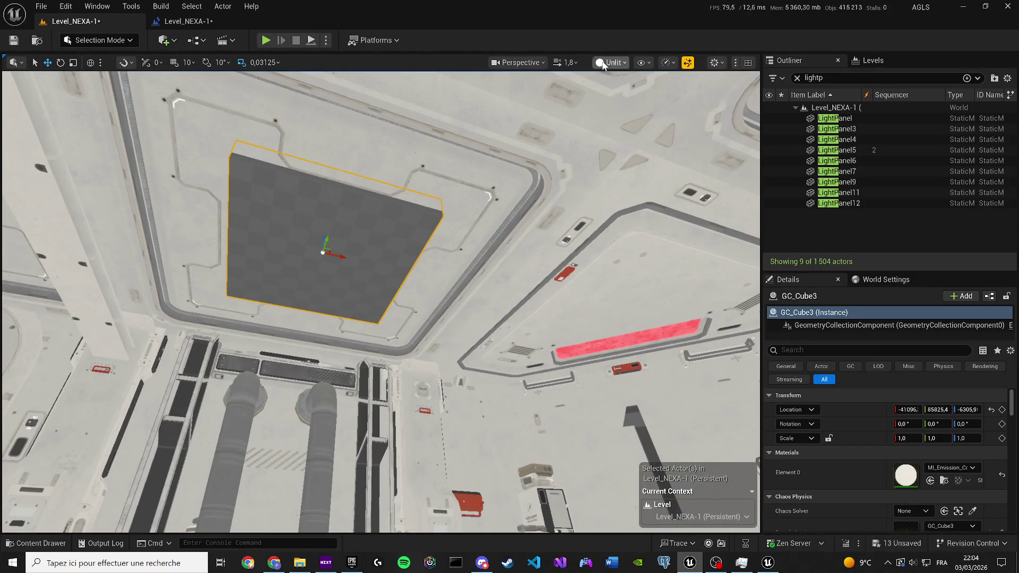
pyautogui.click(611, 62)
pyautogui.click(624, 105)
pyautogui.click(326, 40)
pyautogui.click(357, 151)
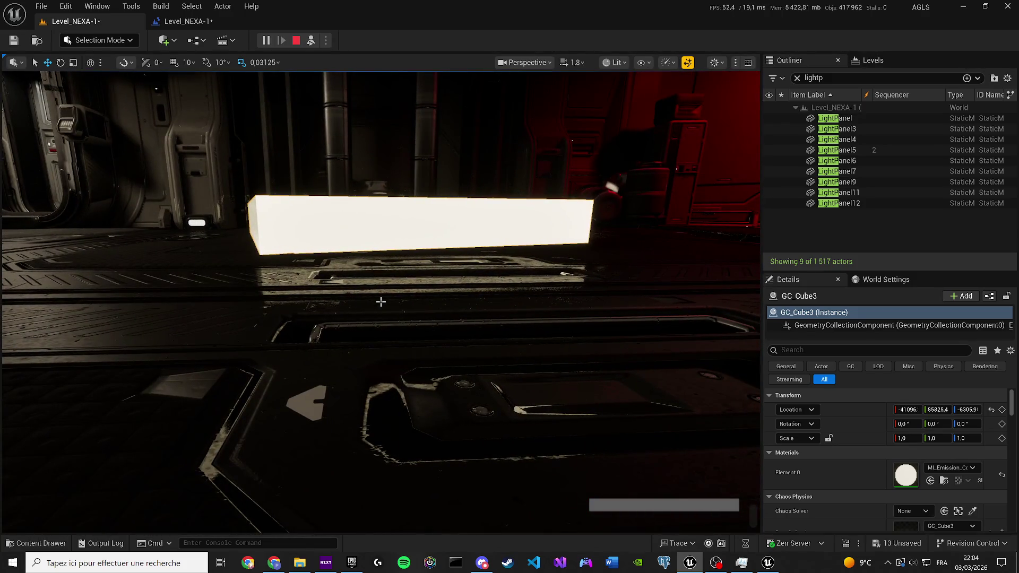
# Step: Stop the simulation, select GC_Cube3 and turn the view toward the red room
pyautogui.press('Escape')
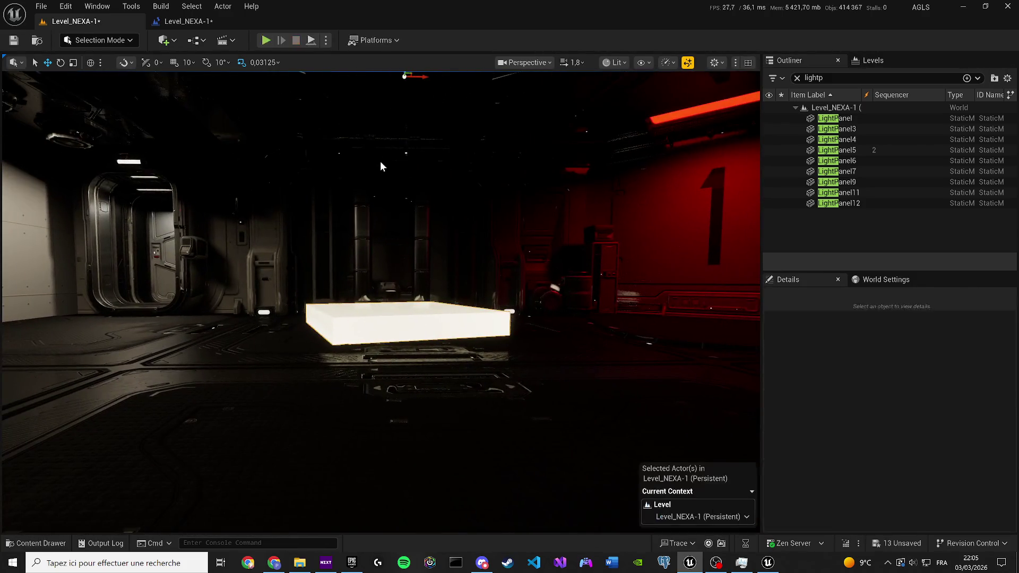
pyautogui.click(380, 167)
pyautogui.moveTo(425, 213); pyautogui.dragTo(425, 186)
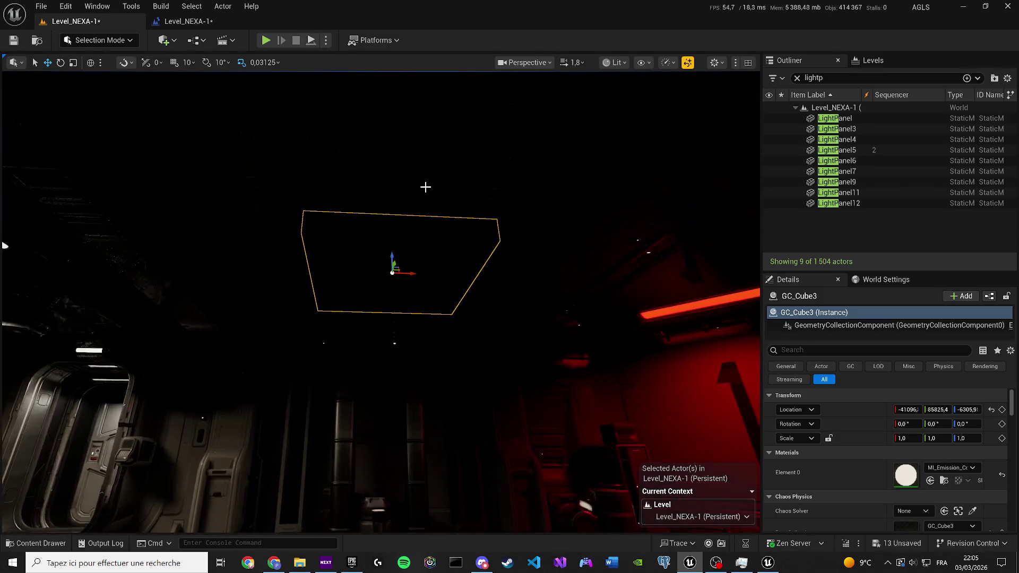
pyautogui.moveTo(415, 253)
pyautogui.mouseDown()
pyautogui.moveTo(402, 227)
pyautogui.moveTo(406, 477)
pyautogui.moveTo(381, 400)
pyautogui.mouseUp()
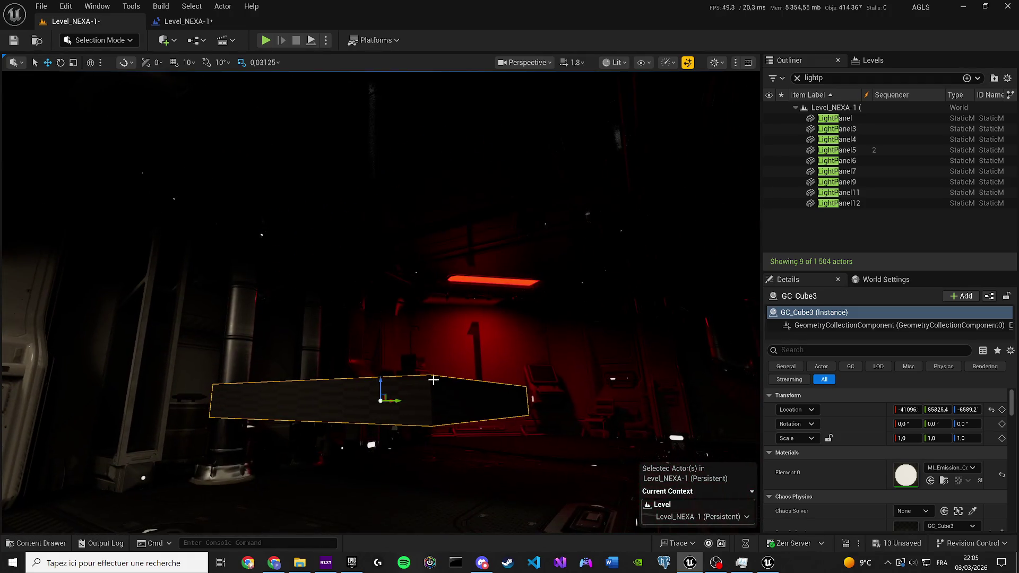
# Step: Undo the last panel move and save Level_NEXA-1
pyautogui.hotkey('ctrl', 'z')
pyautogui.hotkey('ctrl', 's')
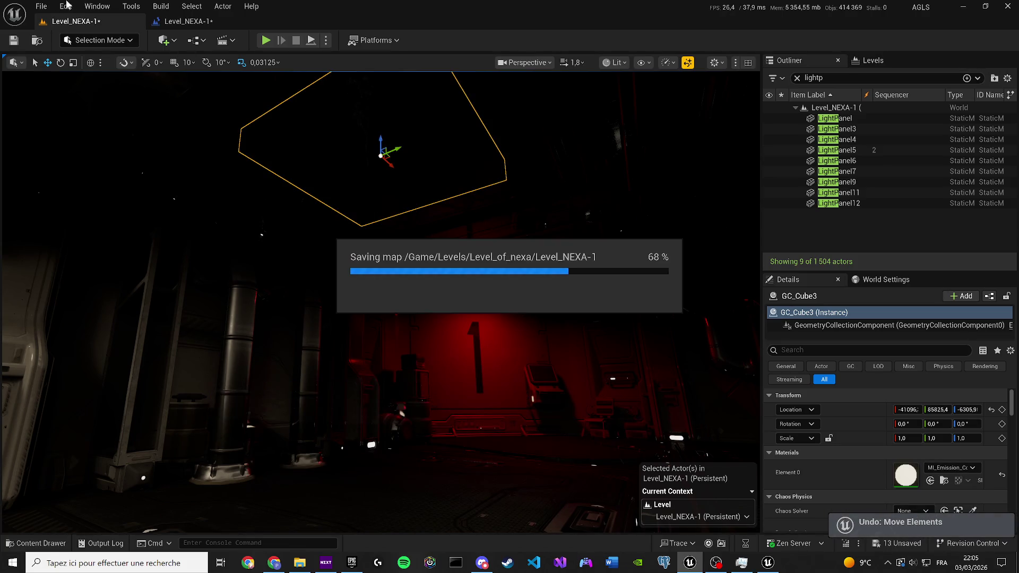
pyautogui.click(112, 42)
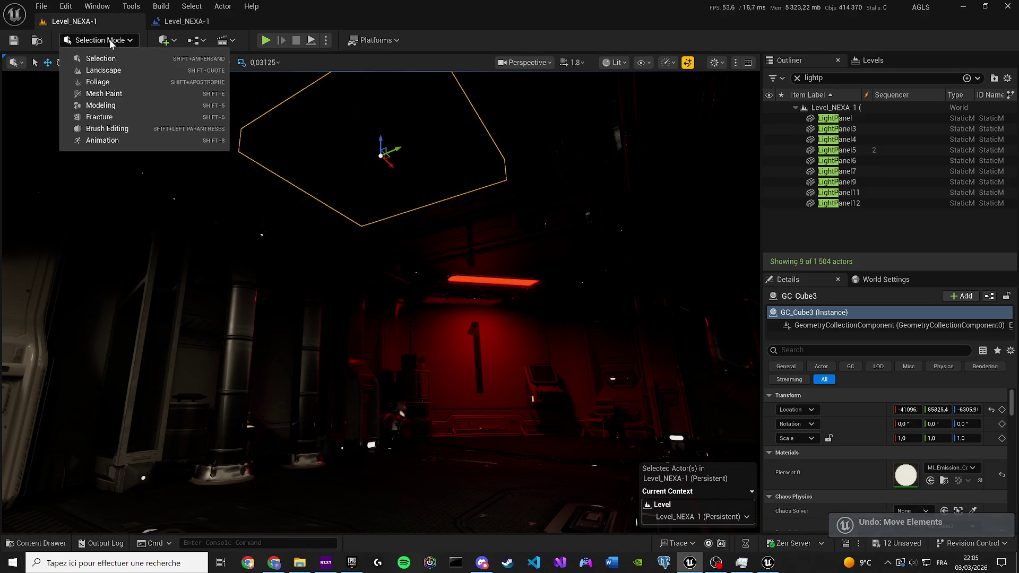
# Step: Fracture GC_Cube3 with a Uniform Voronoi pattern of 20 sites, adding a 1,099-bone Level 2
pyautogui.click(106, 117)
pyautogui.press('f')
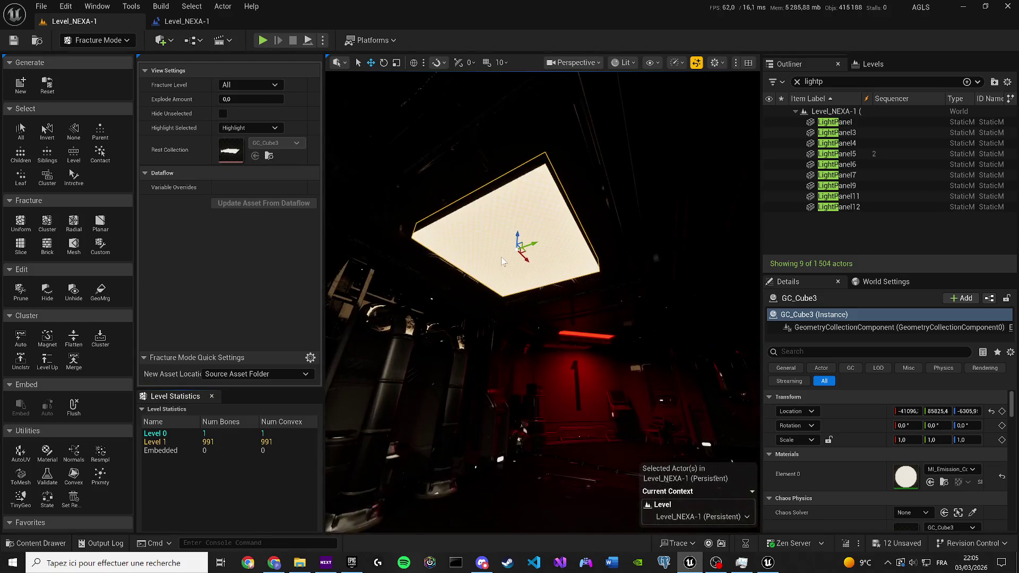
pyautogui.click(20, 222)
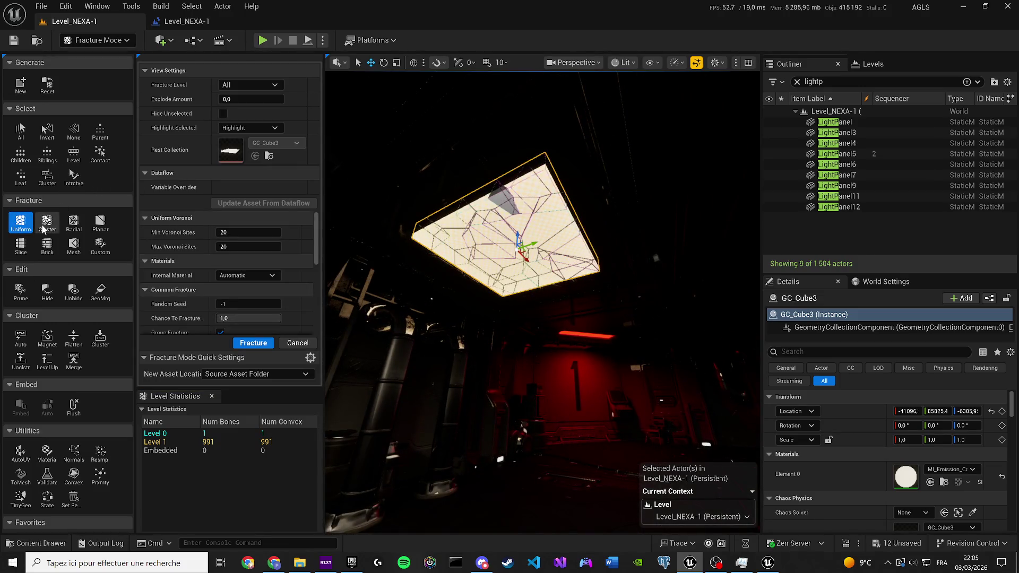
pyautogui.click(47, 222)
pyautogui.click(20, 226)
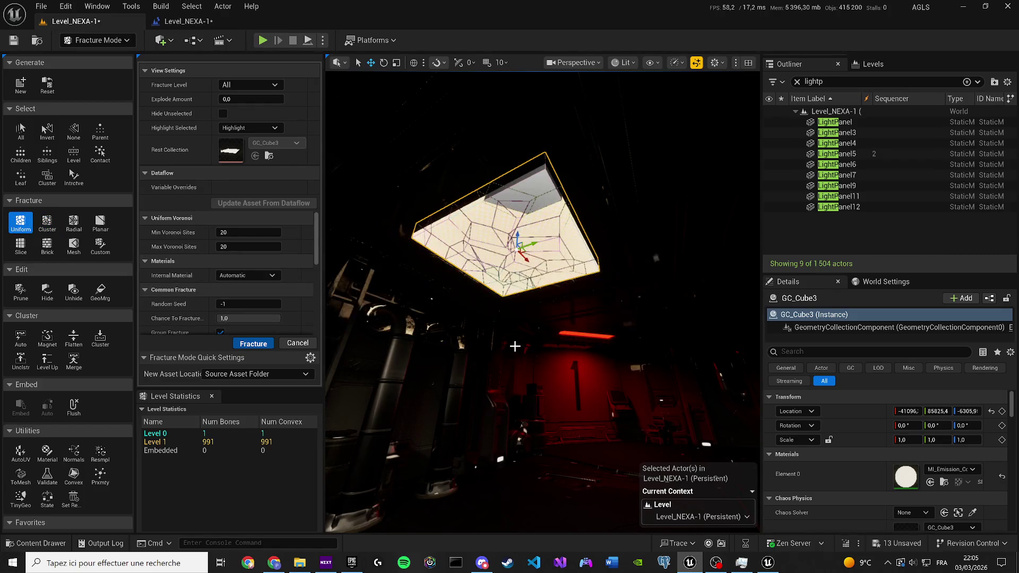
pyautogui.click(323, 41)
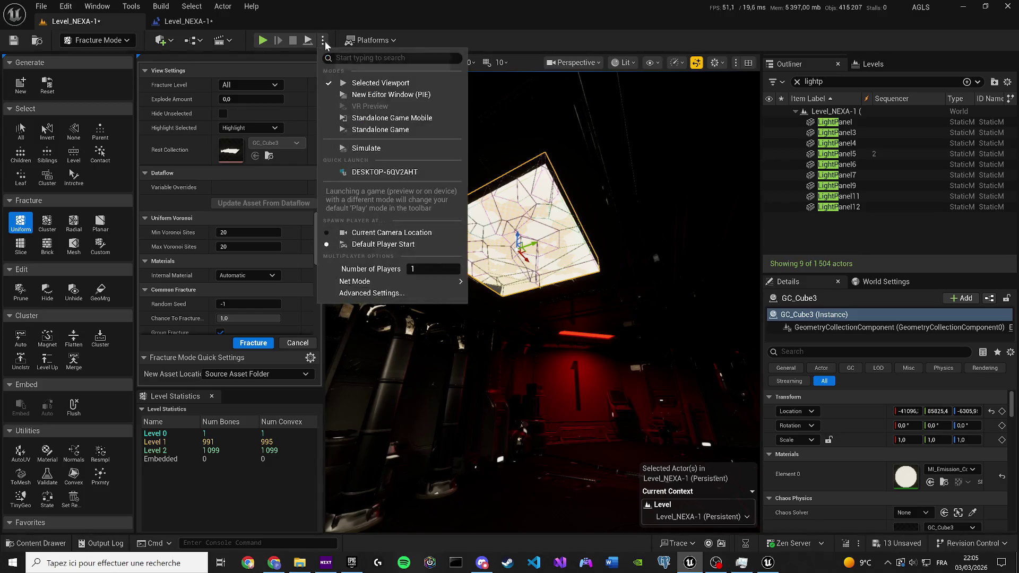
# Step: Simulate the fractured panel twice, watching it shatter and fall from below
pyautogui.click(370, 148)
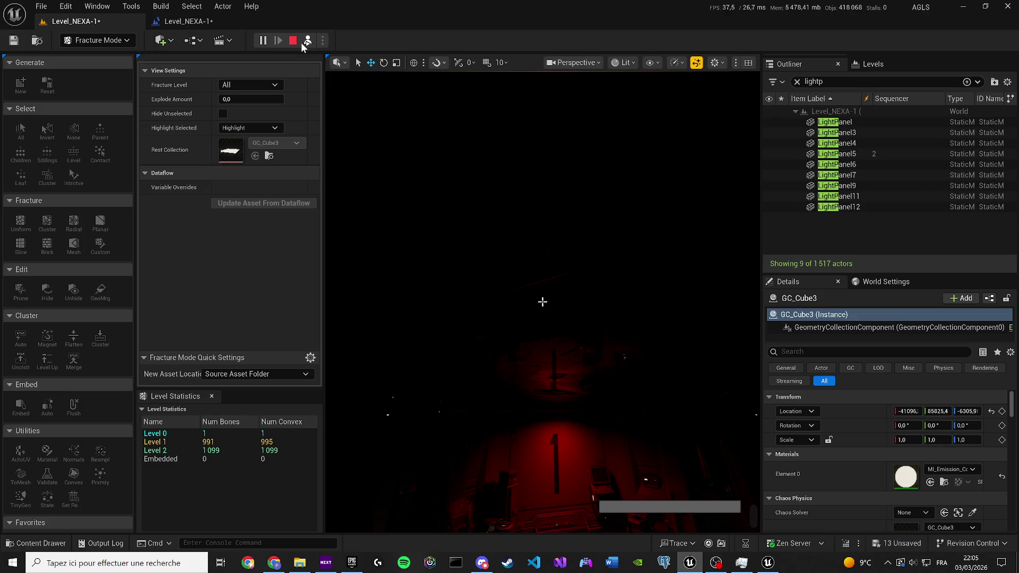
pyautogui.click(293, 41)
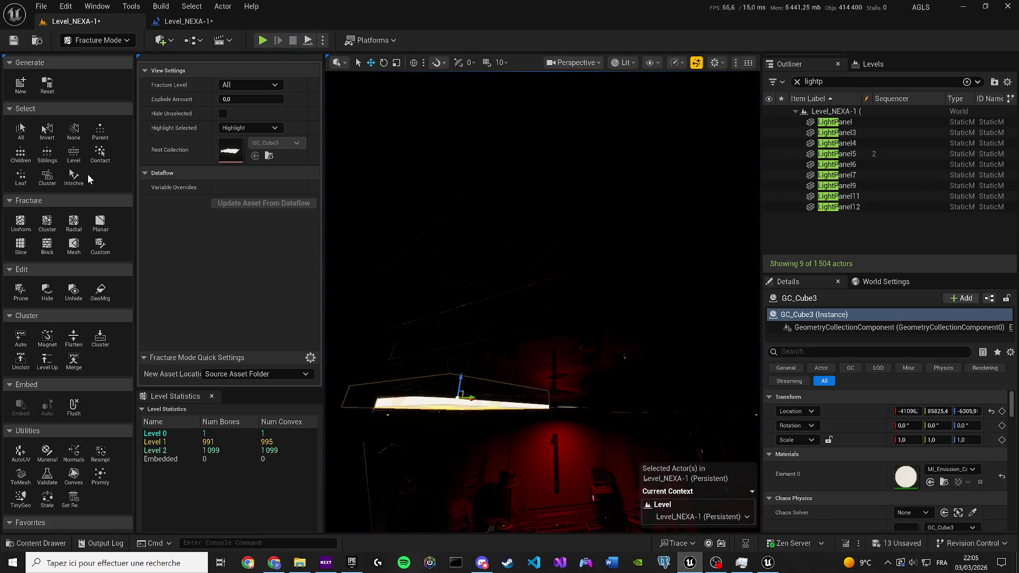
pyautogui.moveTo(492, 267)
pyautogui.mouseDown()
pyautogui.moveTo(491, 286)
pyautogui.moveTo(492, 267)
pyautogui.moveTo(469, 269)
pyautogui.mouseUp()
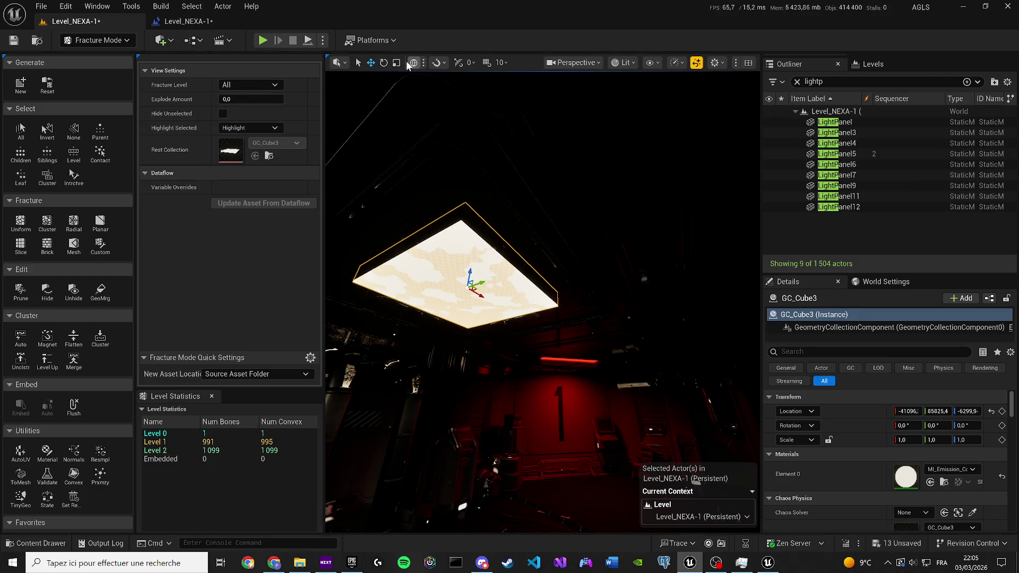
pyautogui.click(323, 40)
pyautogui.click(363, 151)
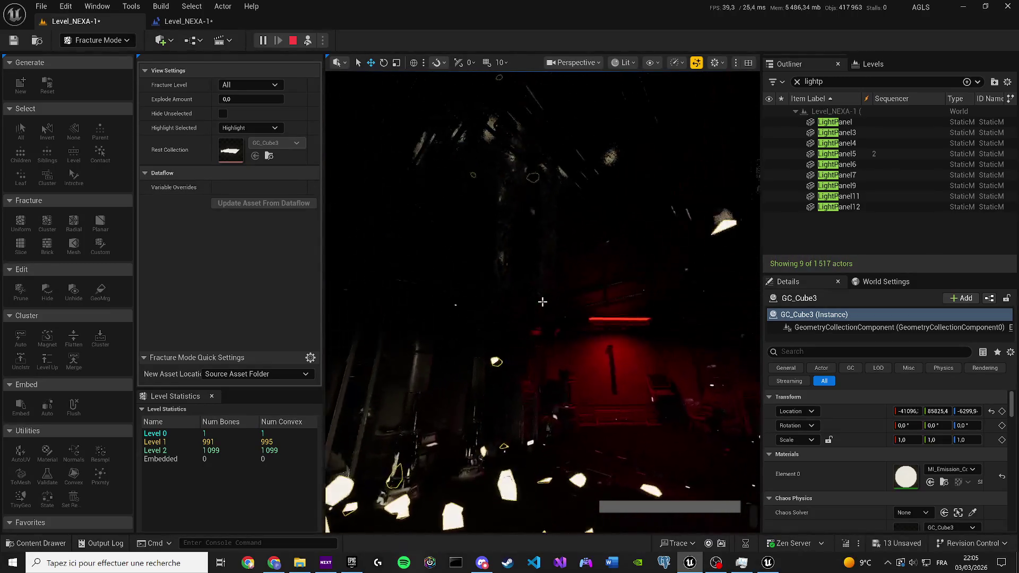
pyautogui.click(293, 41)
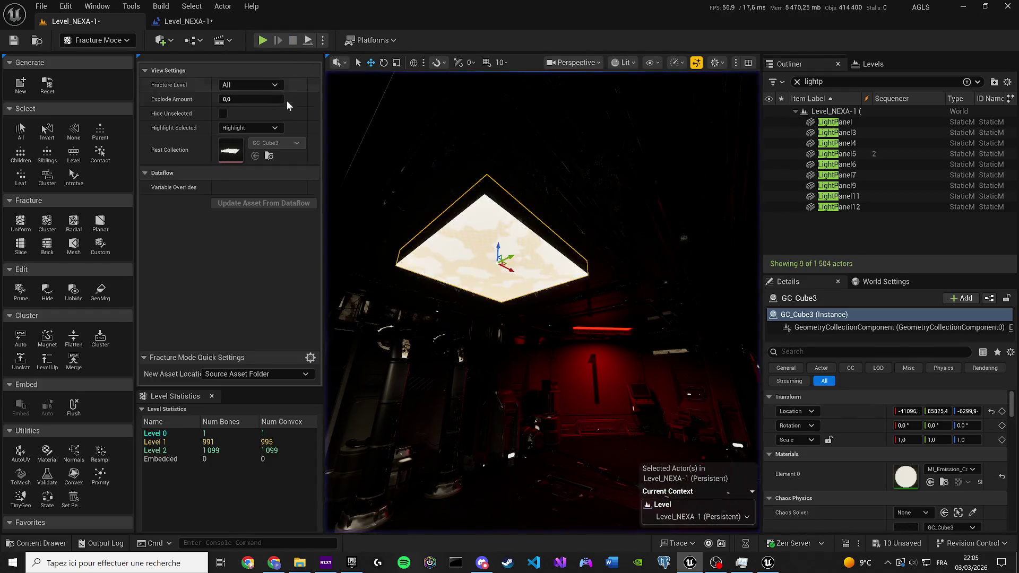
# Step: Raise Explode Amount to about 0.29 and simulate the exploded panel again
pyautogui.moveTo(232, 98); pyautogui.dragTo(269, 95)
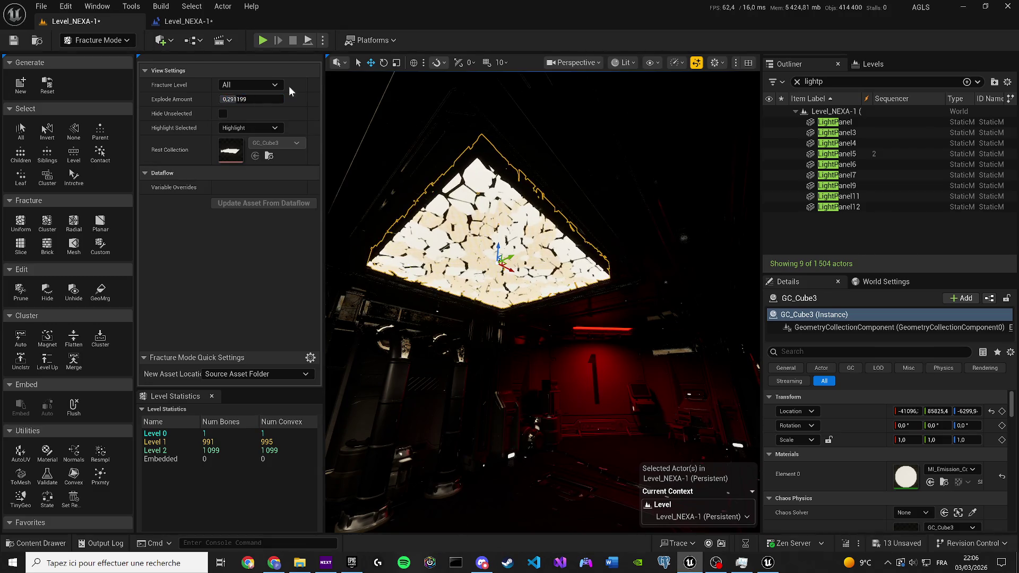
pyautogui.click(323, 40)
pyautogui.click(353, 95)
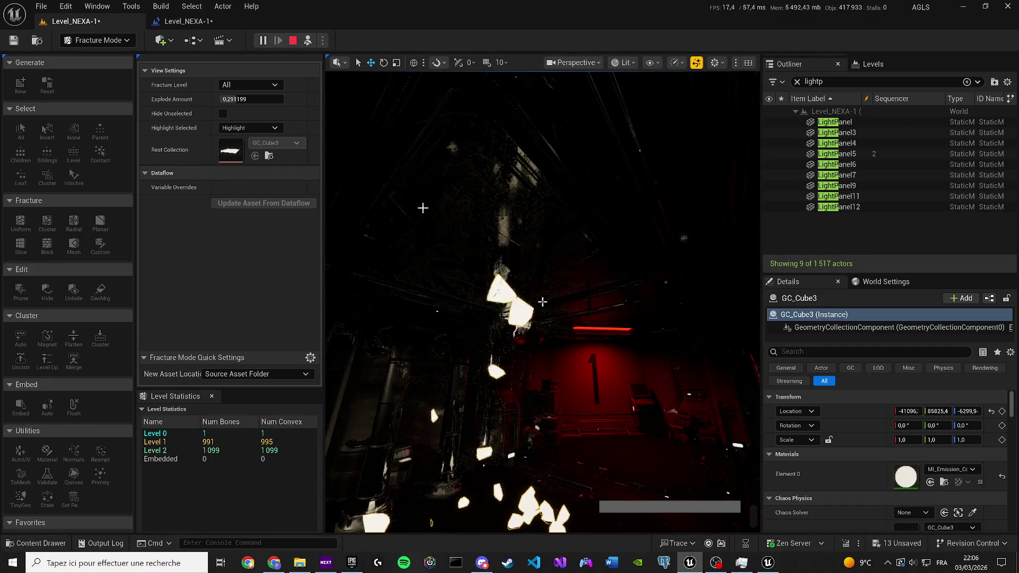
pyautogui.press('Escape')
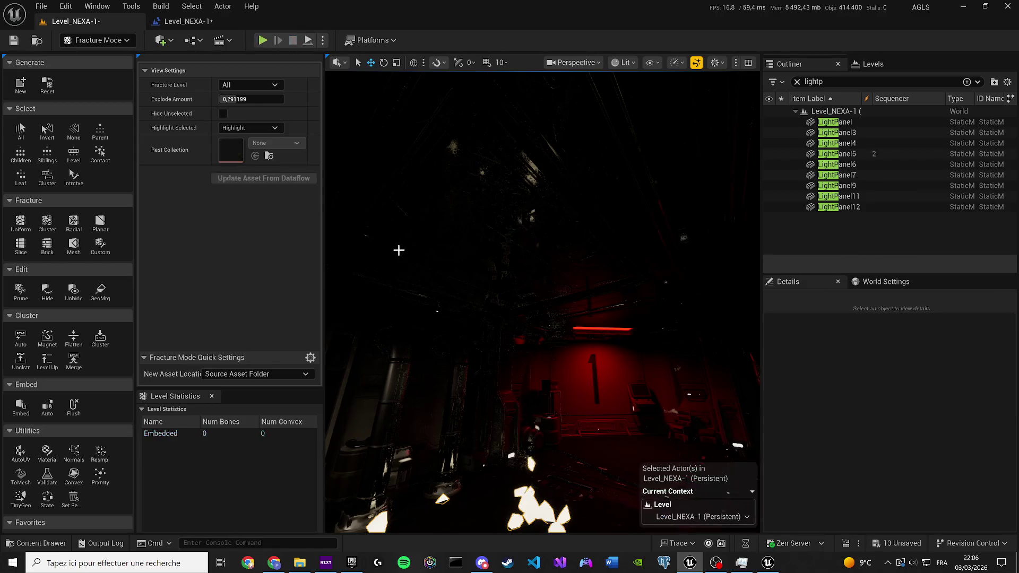
# Step: Apply a Radial Voronoi fracture to GC_Cube3, adding a 723-bone Level 3, and save the level
pyautogui.click(41, 225)
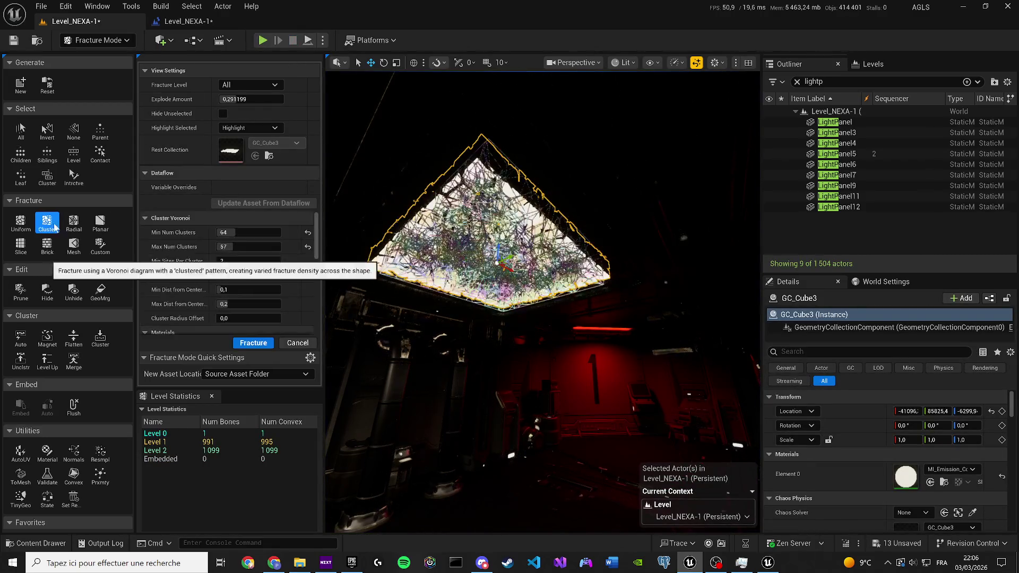
pyautogui.click(72, 224)
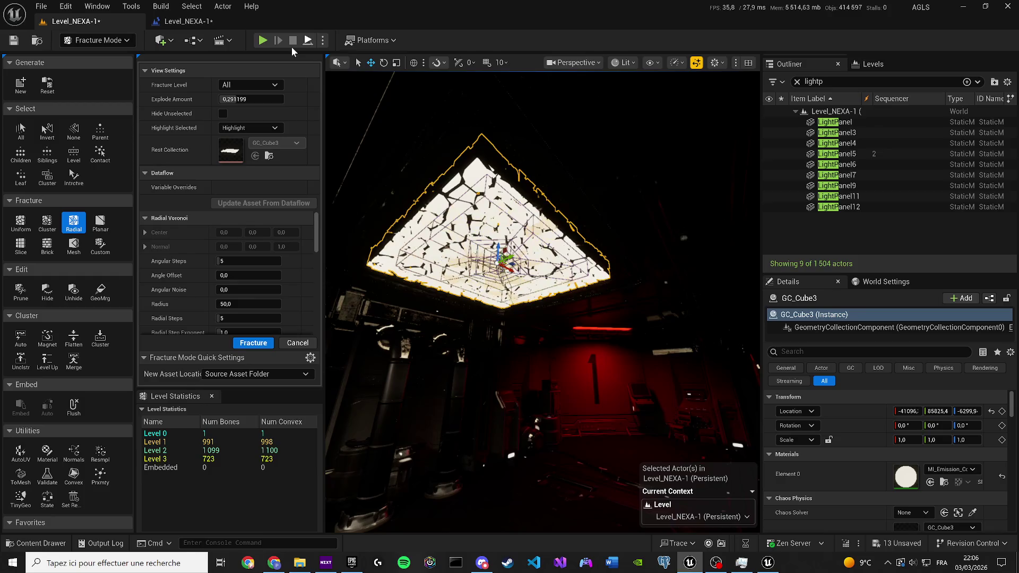
pyautogui.click(14, 41)
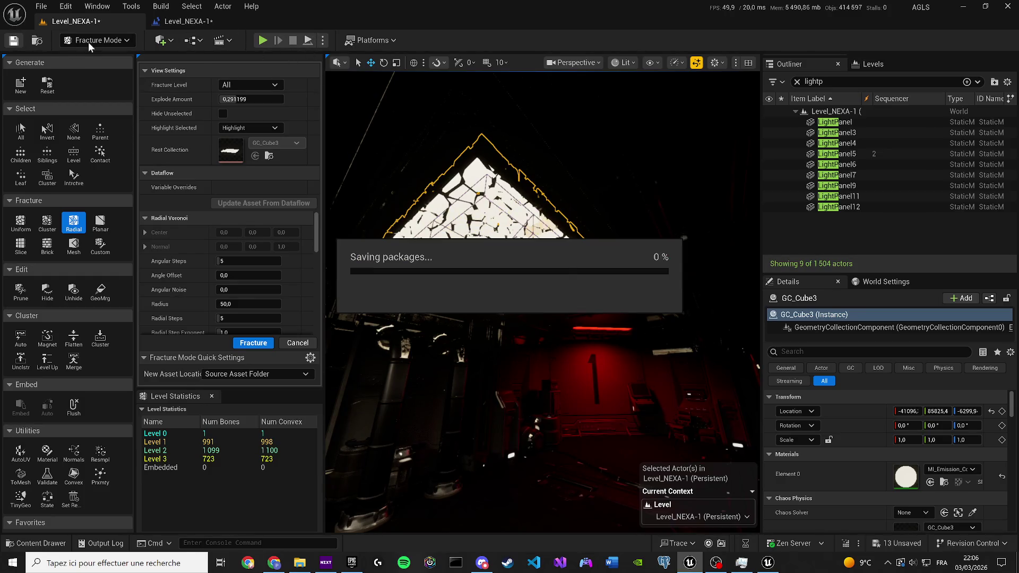
# Step: Switch to Selection Mode and simulate, watching the glowing panel drop intact to the floor
pyautogui.click(98, 41)
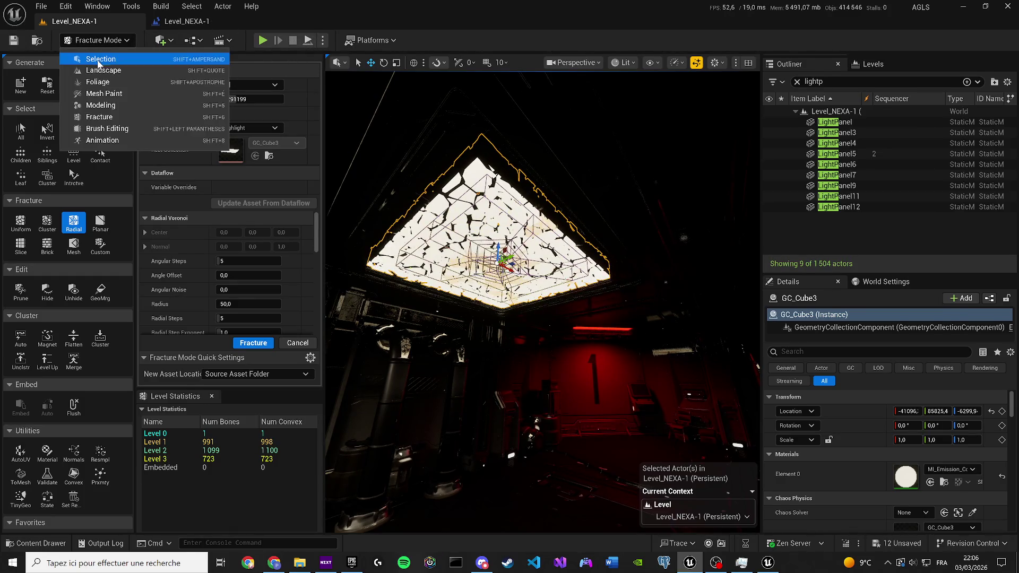
pyautogui.click(101, 58)
pyautogui.click(326, 40)
pyautogui.click(374, 148)
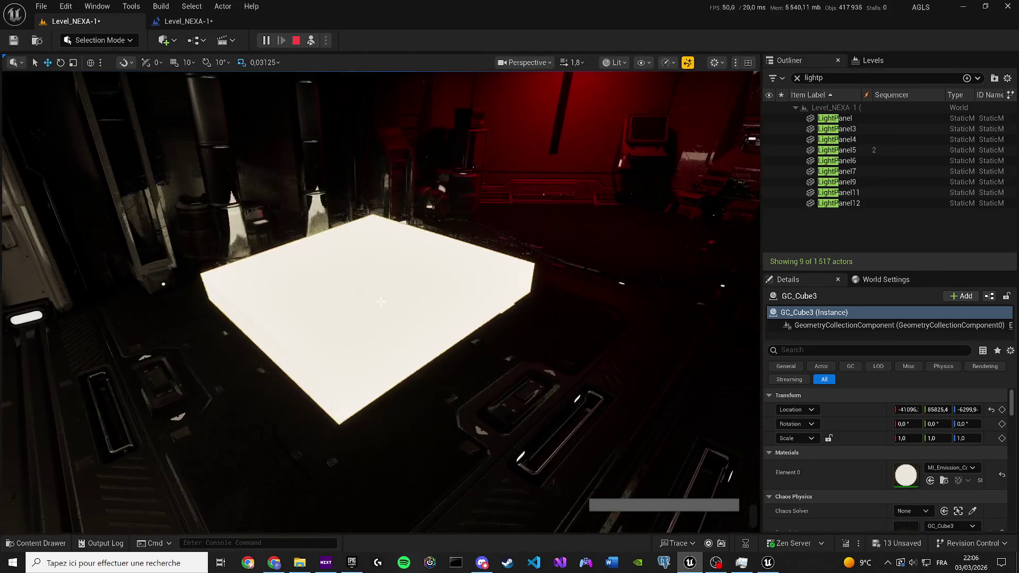
pyautogui.moveTo(377, 173)
pyautogui.mouseDown()
pyautogui.moveTo(381, 302)
pyautogui.moveTo(414, 202)
pyautogui.mouseUp()
pyautogui.click(295, 41)
# Step: Simulate the level once more, then pick a physics solver for the collection
pyautogui.click(326, 40)
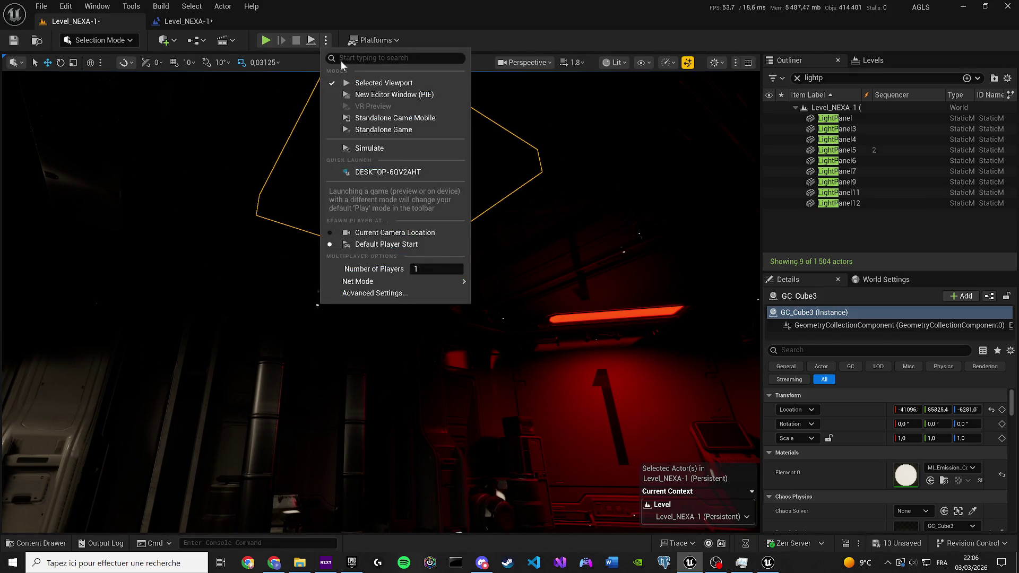
pyautogui.click(529, 345)
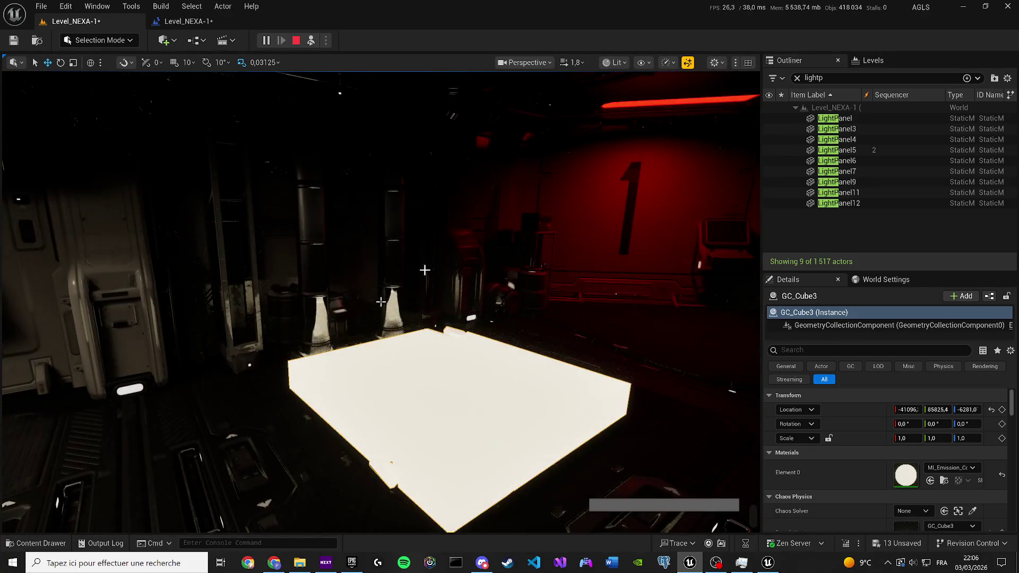
pyautogui.click(296, 40)
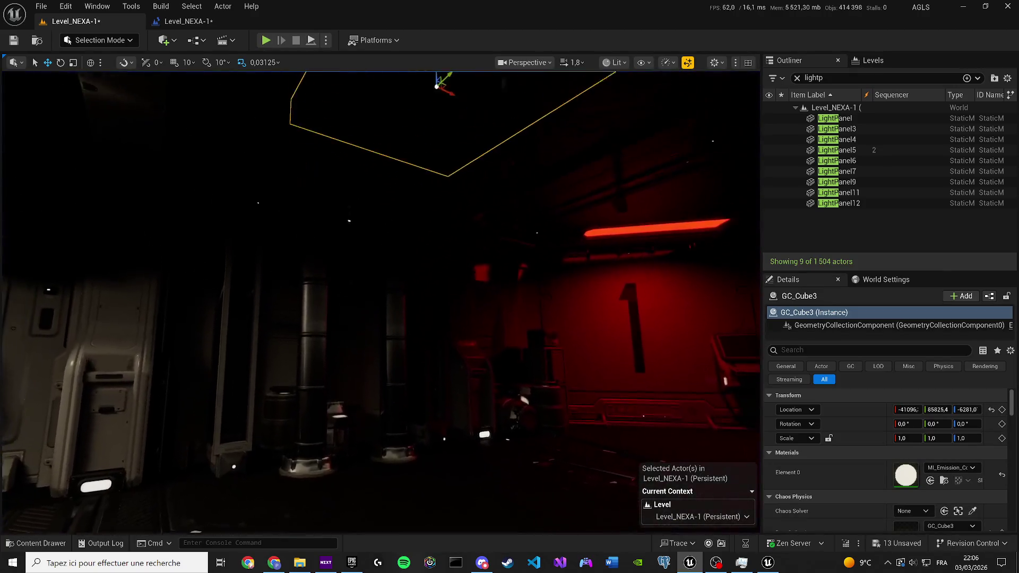
pyautogui.click(924, 511)
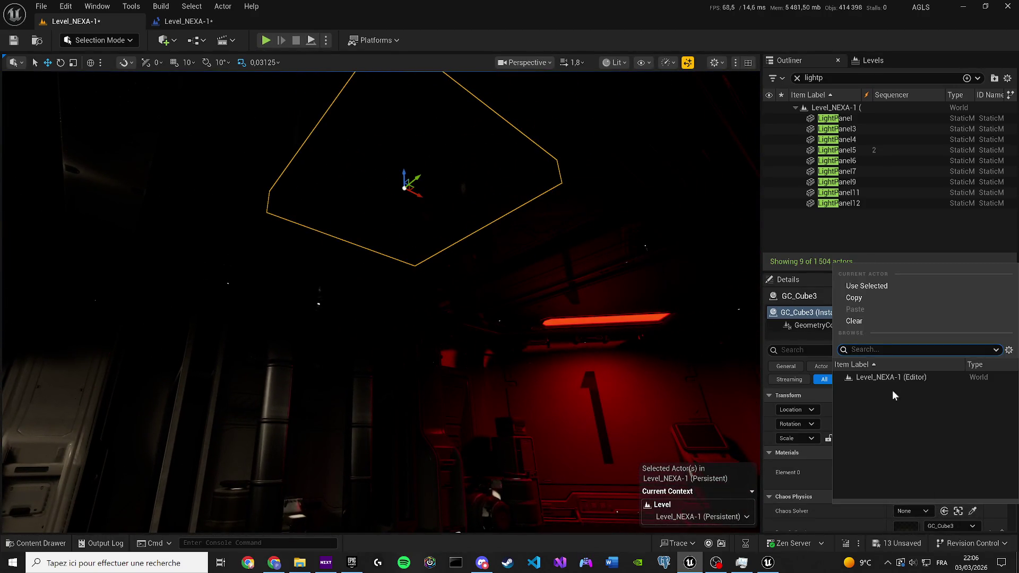
# Step: Locate the panel's rest collection assets and save GC_LightPanel2 along with GC_Cube3
pyautogui.click(928, 504)
pyautogui.scroll(-3, 922, 477)
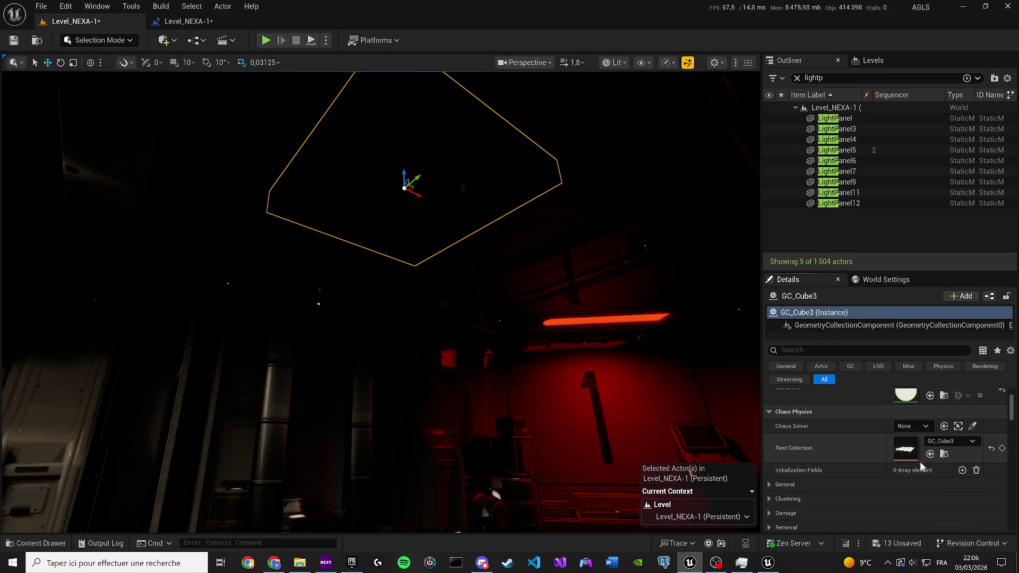
pyautogui.click(943, 454)
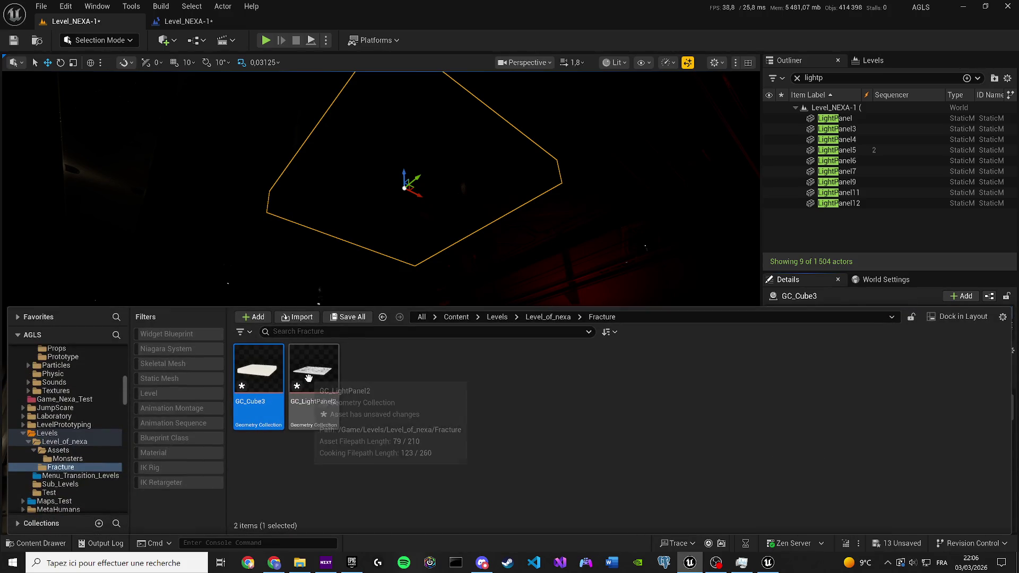
pyautogui.keyDown('ctrl'); pyautogui.click(327, 385); pyautogui.keyUp('ctrl')
pyautogui.hotkey('ctrl', 's')
# Step: Open the GC_Cube3 collection asset, continuing without creating a Dataflow graph
pyautogui.click(268, 376)
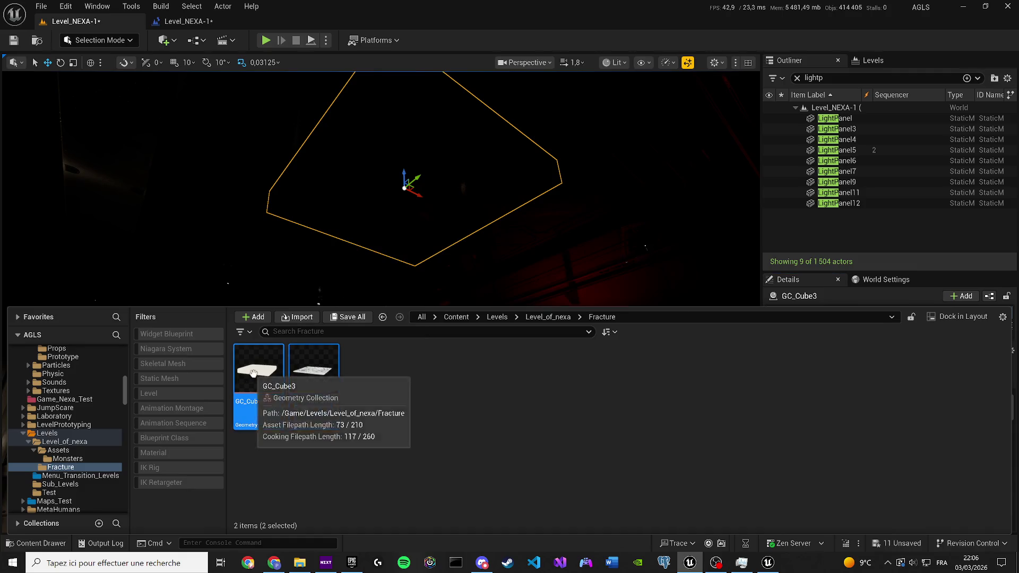
pyautogui.doubleClick(268, 376)
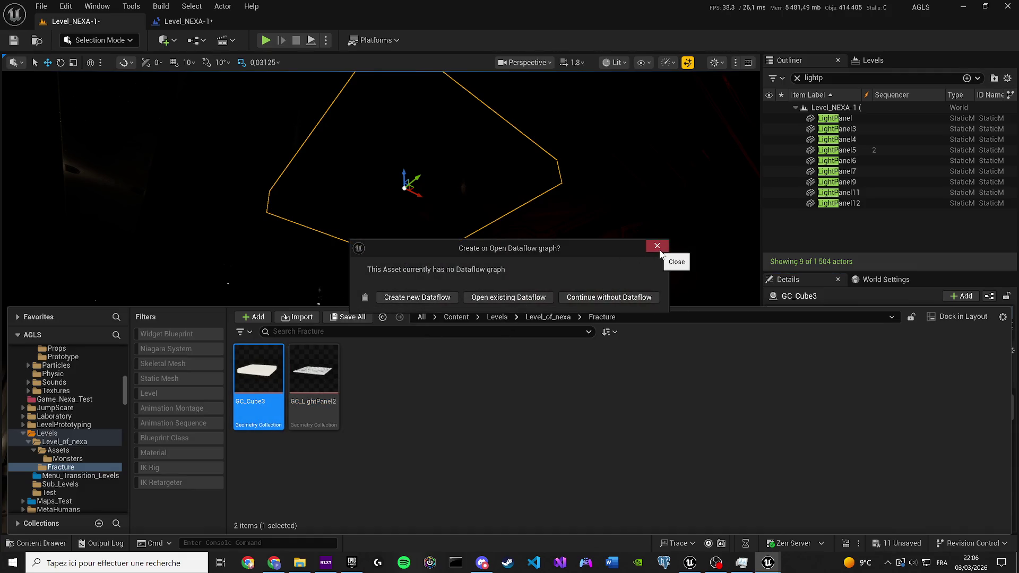
pyautogui.click(419, 295)
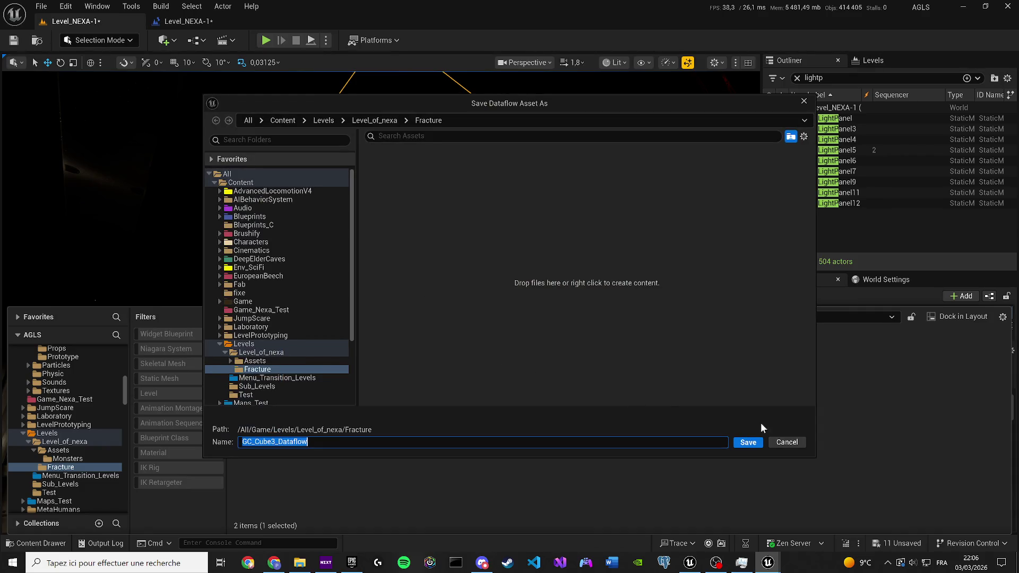
pyautogui.click(773, 440)
pyautogui.click(656, 246)
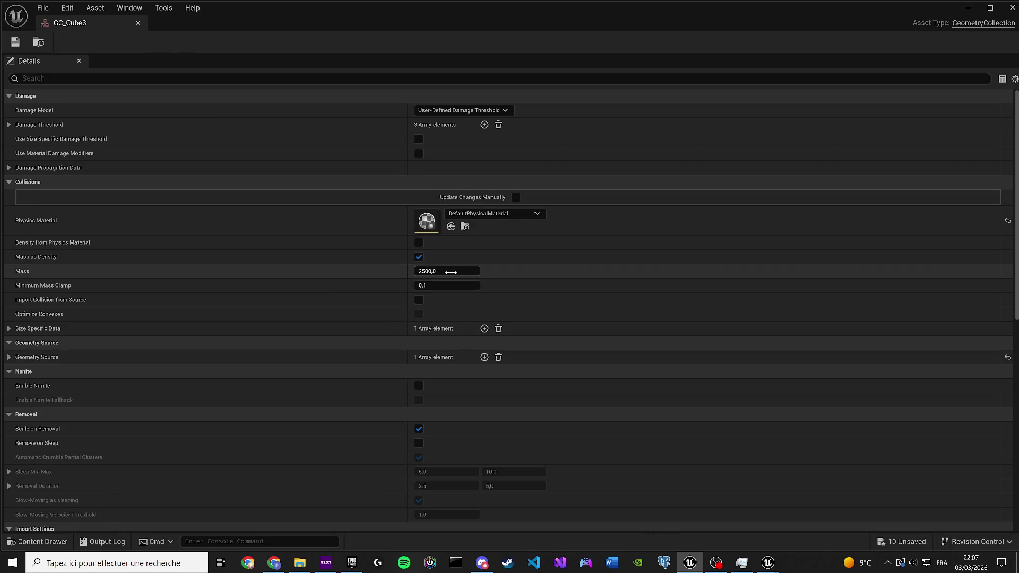
# Step: Raise GC_Cube3's Mass to about 8050 and save the collection asset
pyautogui.moveTo(453, 271); pyautogui.dragTo(504, 271)
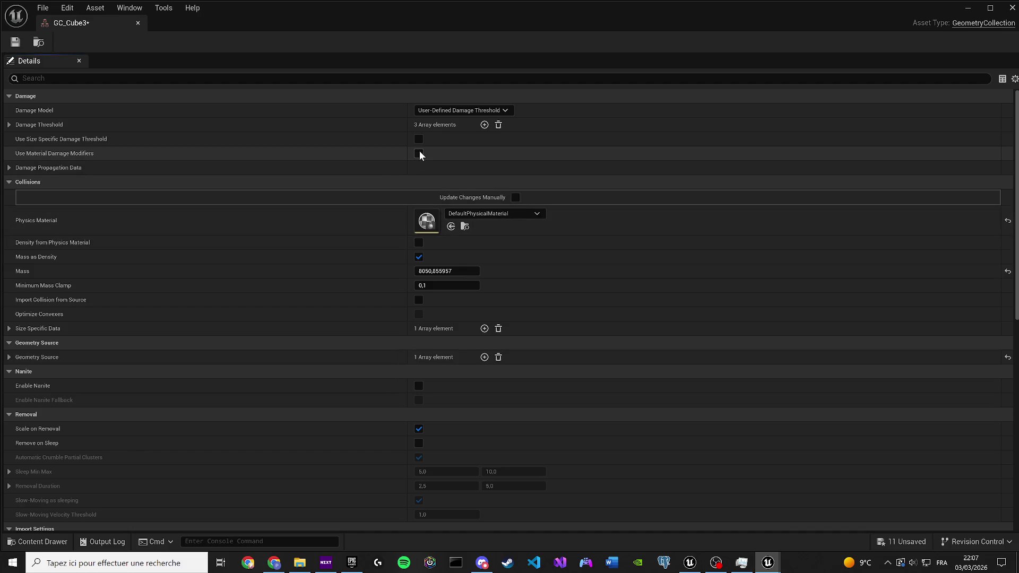
pyautogui.scroll(-5, 256, 300)
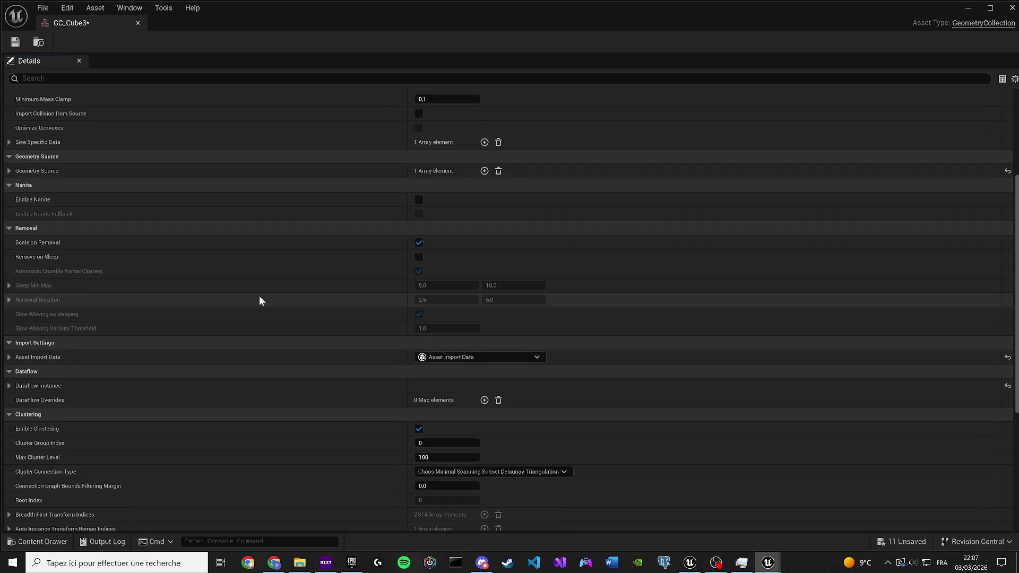
pyautogui.scroll(-4, 260, 297)
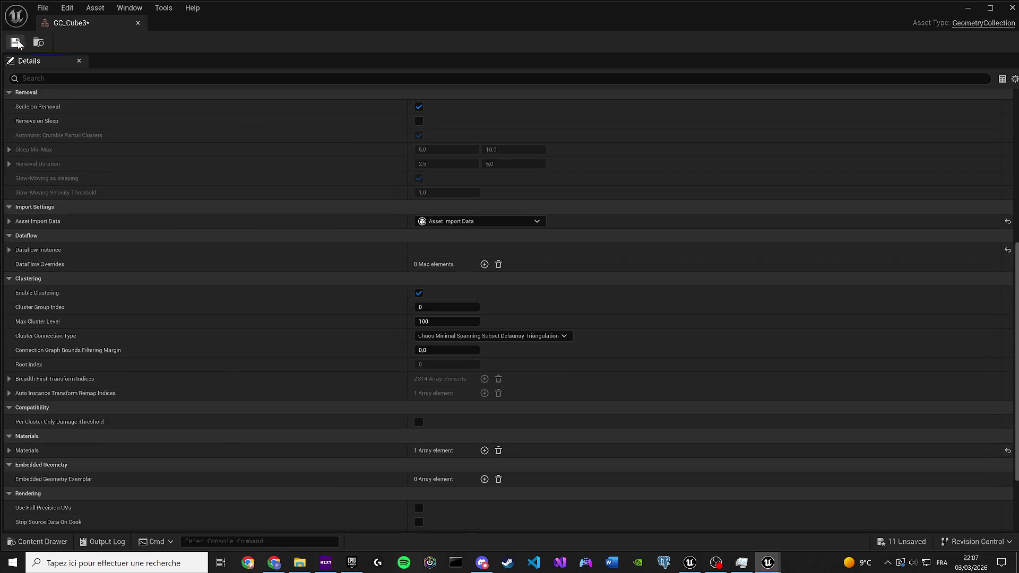
pyautogui.click(137, 24)
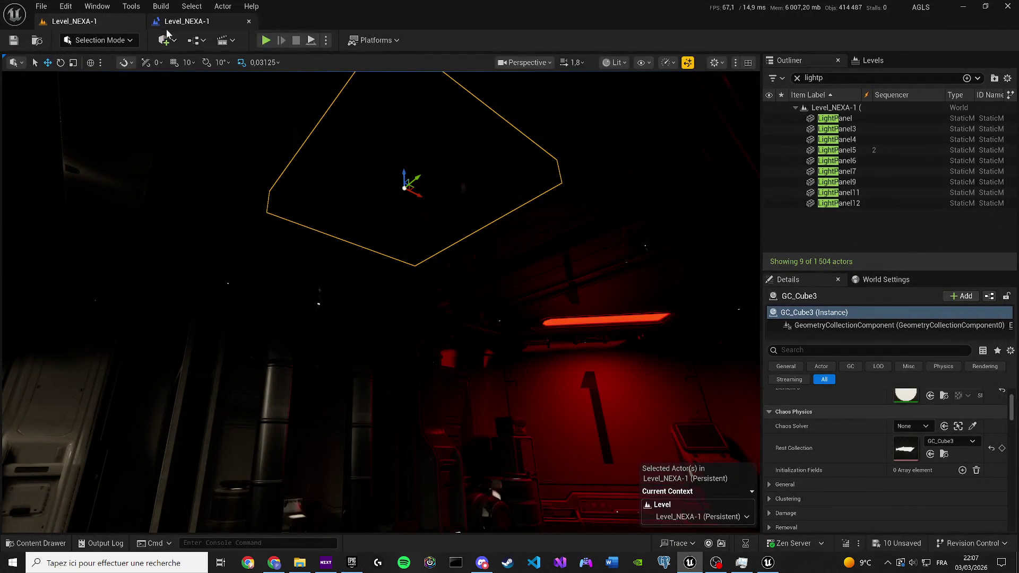
# Step: Simulate the level and turn the view to see the fallen ceiling panel
pyautogui.click(196, 40)
pyautogui.moveTo(236, 96)
pyautogui.click(167, 115)
pyautogui.moveTo(168, 116); pyautogui.dragTo(509, 355)
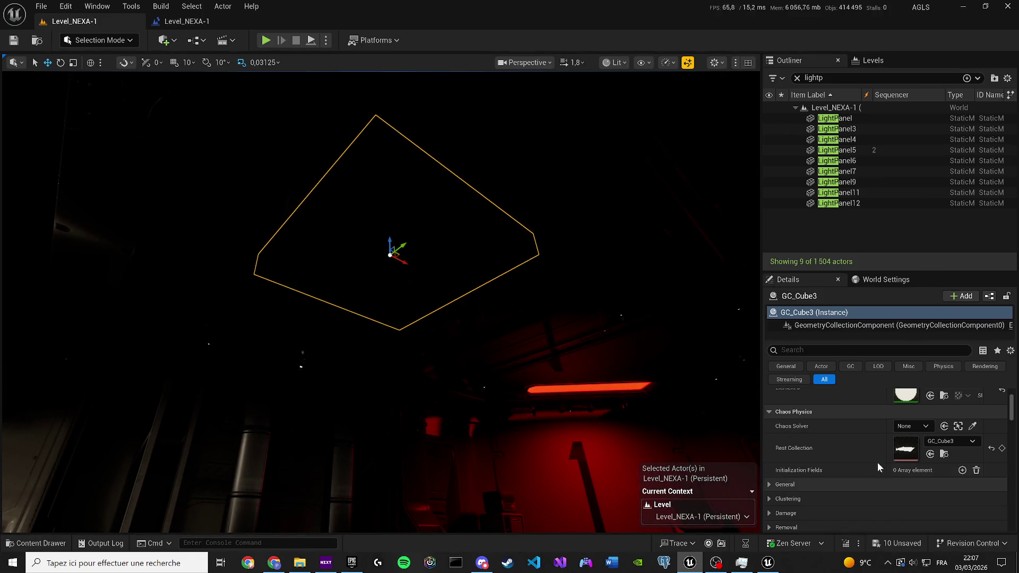
pyautogui.scroll(2, 924, 427)
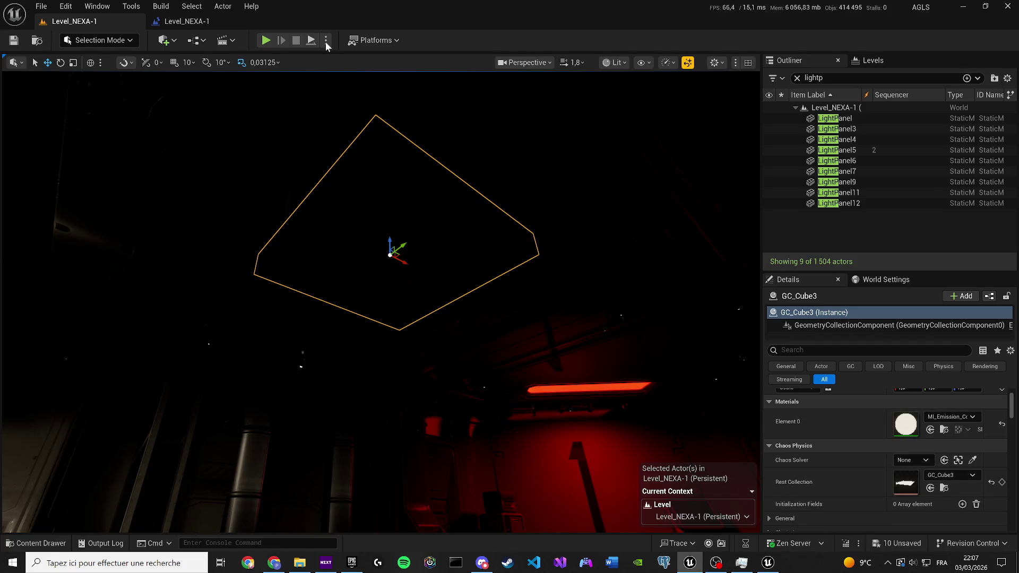
pyautogui.click(326, 46)
pyautogui.click(417, 152)
pyautogui.moveTo(381, 301); pyautogui.dragTo(380, 302)
pyautogui.click(296, 41)
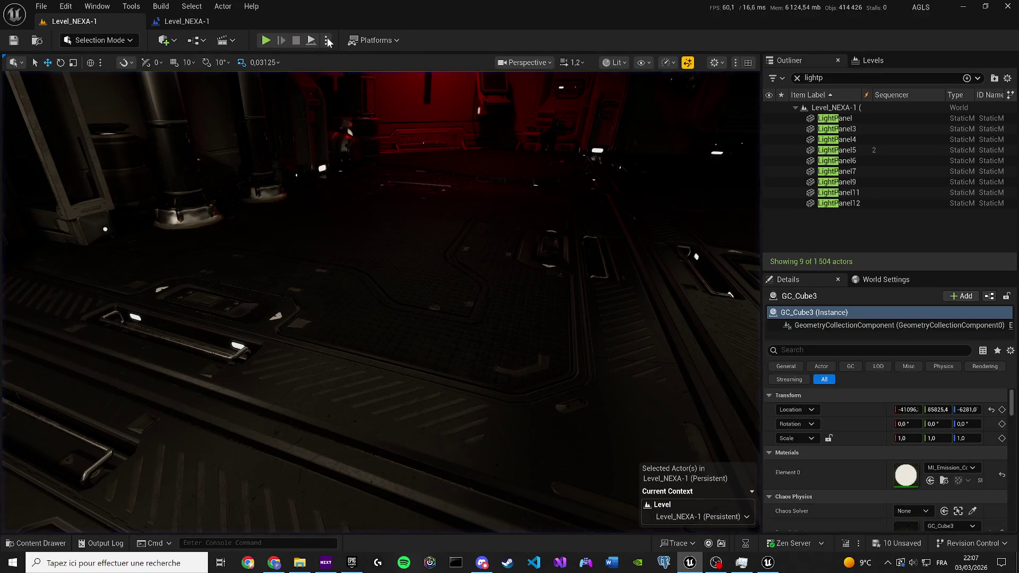
# Step: Play in Editor and walk the character through the corridor into the dark room toward the panel
pyautogui.click(326, 40)
pyautogui.click(340, 85)
pyautogui.press('F3')
pyautogui.press('w')
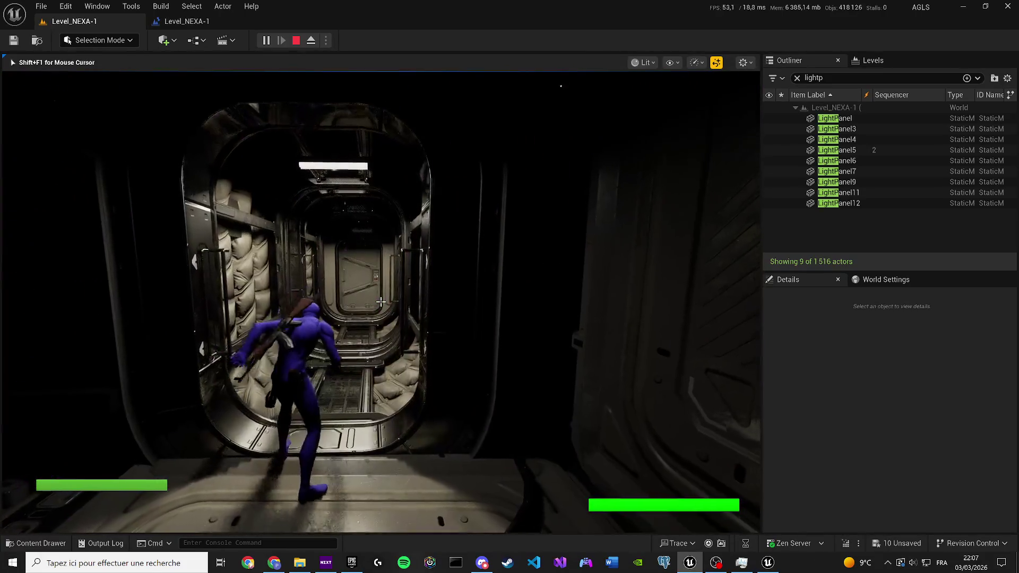
pyautogui.press('w')
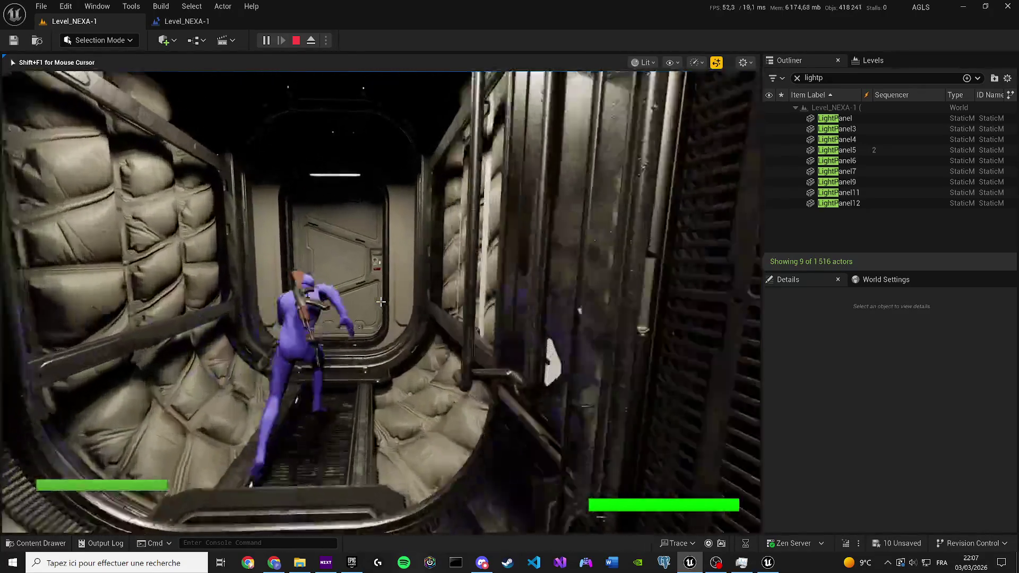
pyautogui.press('w')
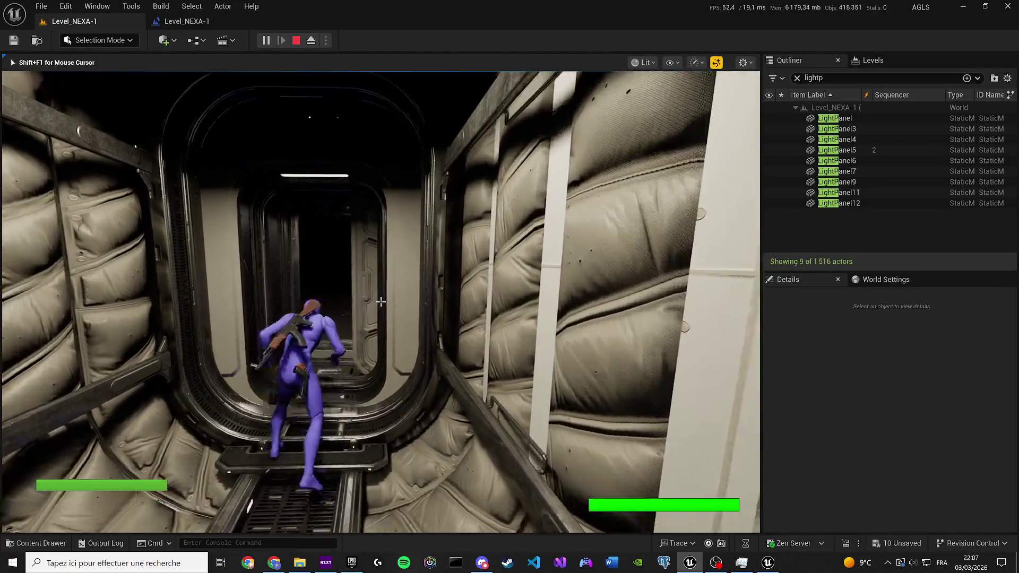
pyautogui.press('w')
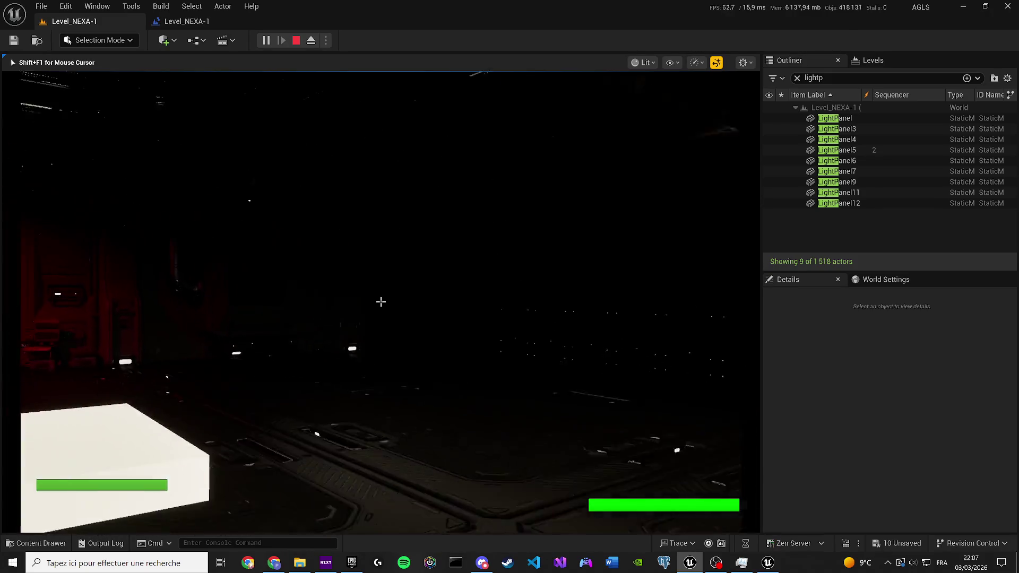
pyautogui.press('w')
pyautogui.press('w')
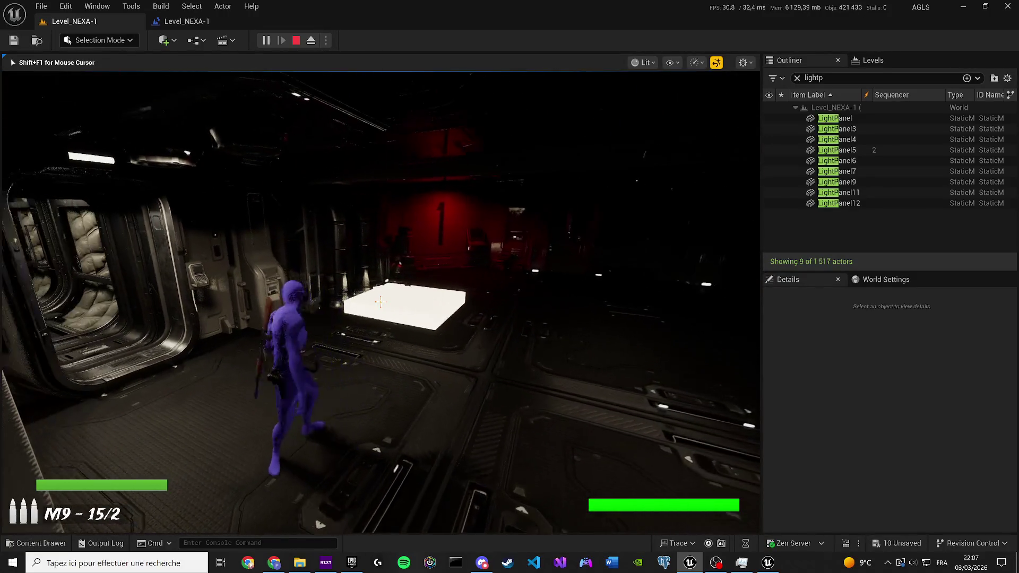
pyautogui.press('w')
pyautogui.press('w')
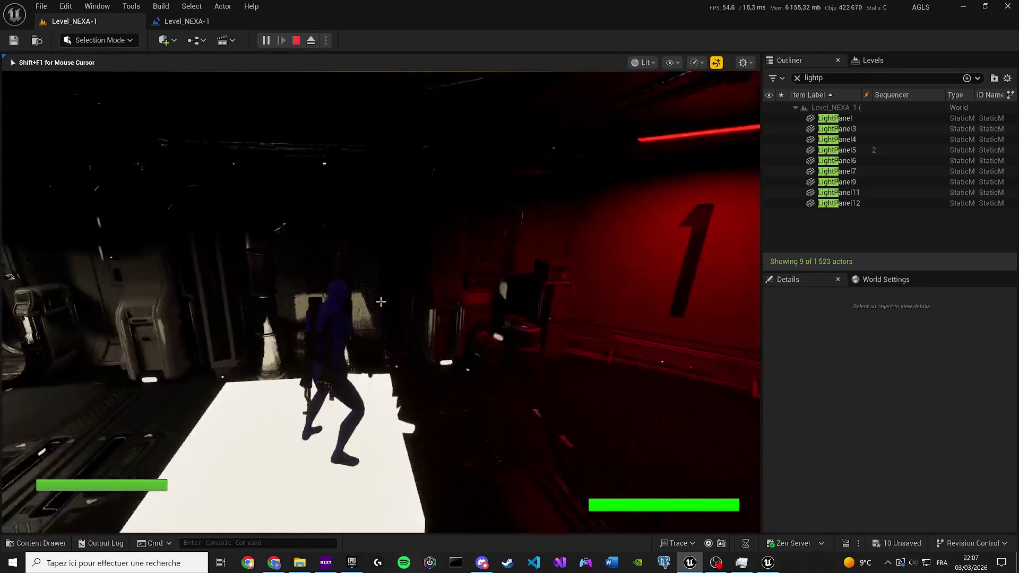
# Step: Toggle the game view between wireframe and lit rendering, then end the play session
pyautogui.hotkey('alt', '1')
pyautogui.press('F3')
pyautogui.press('F1')
pyautogui.press('F3')
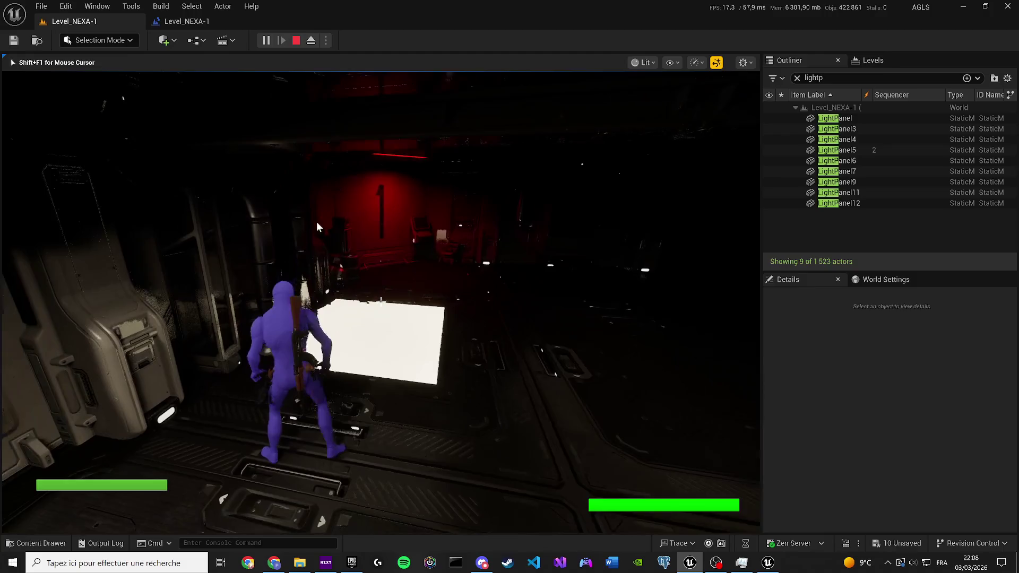
pyautogui.press('Escape')
pyautogui.moveTo(374, 276); pyautogui.dragTo(374, 260)
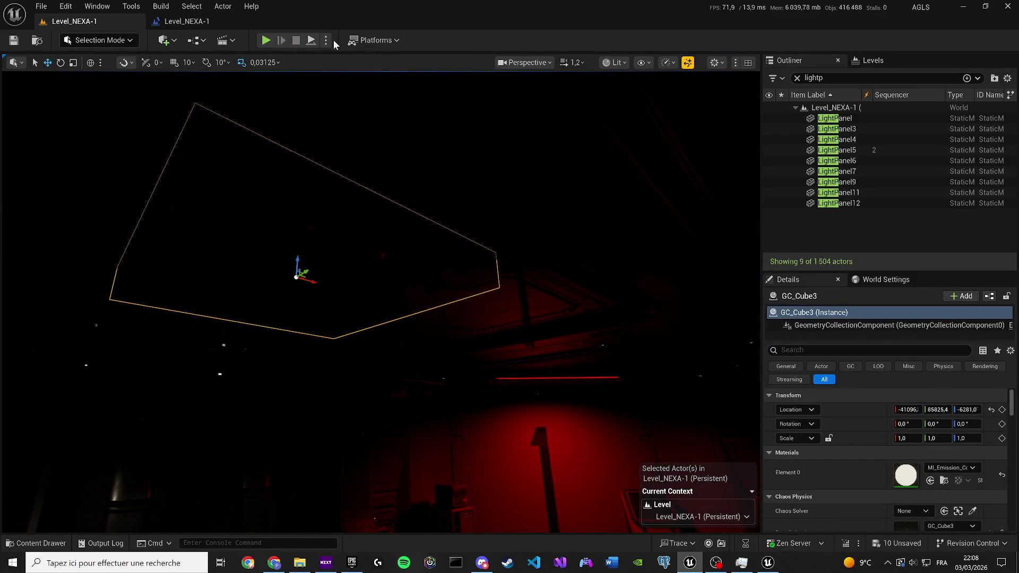
# Step: Switch the viewport to Unlit, lower GC_Cube3 slightly and save the level
pyautogui.click(620, 62)
pyautogui.click(636, 114)
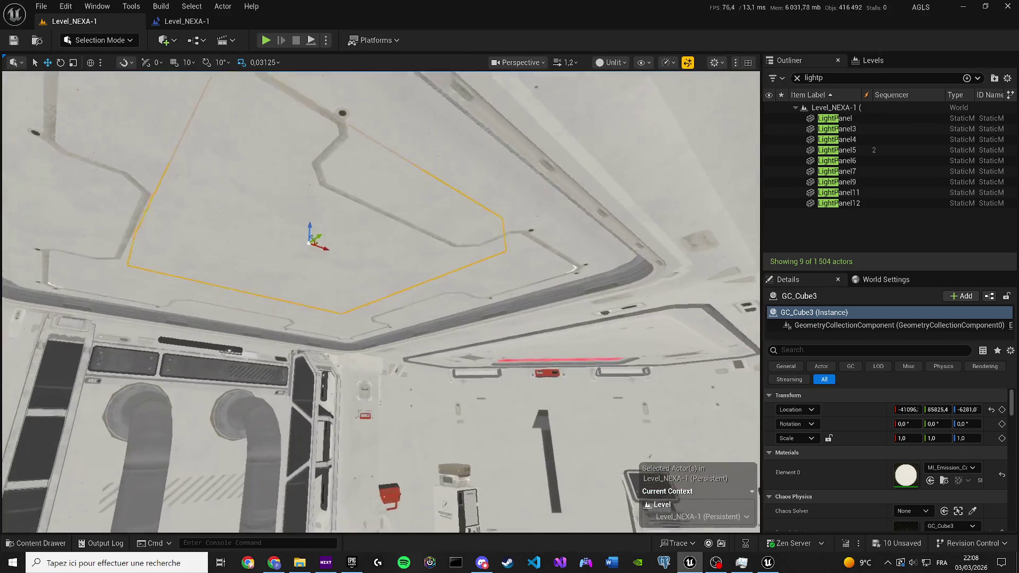
pyautogui.press('End')
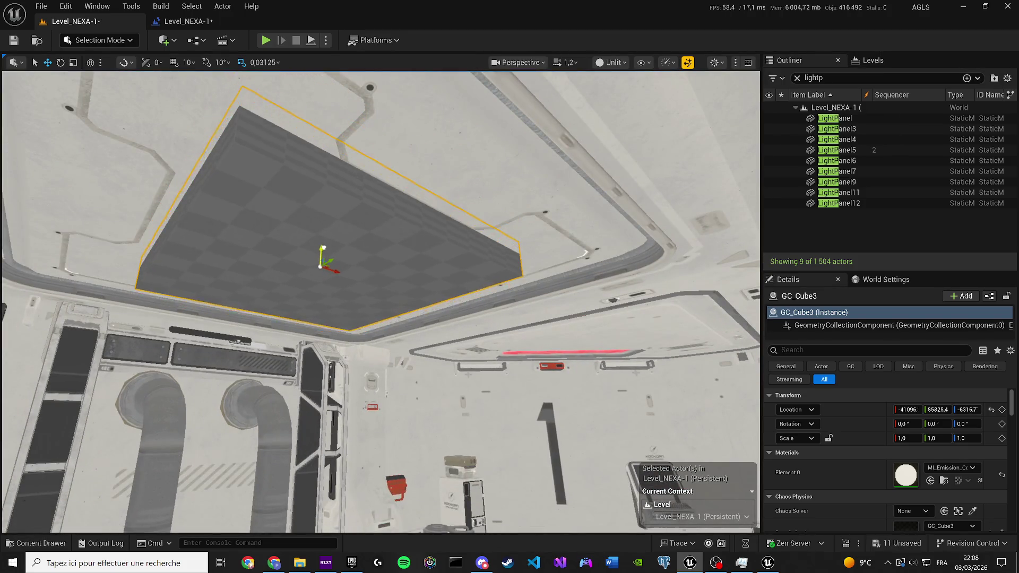
pyautogui.hotkey('ctrl', 's')
# Step: Simulate twice, saving in between, to watch the panel drop onto the floor
pyautogui.click(326, 39)
pyautogui.click(358, 148)
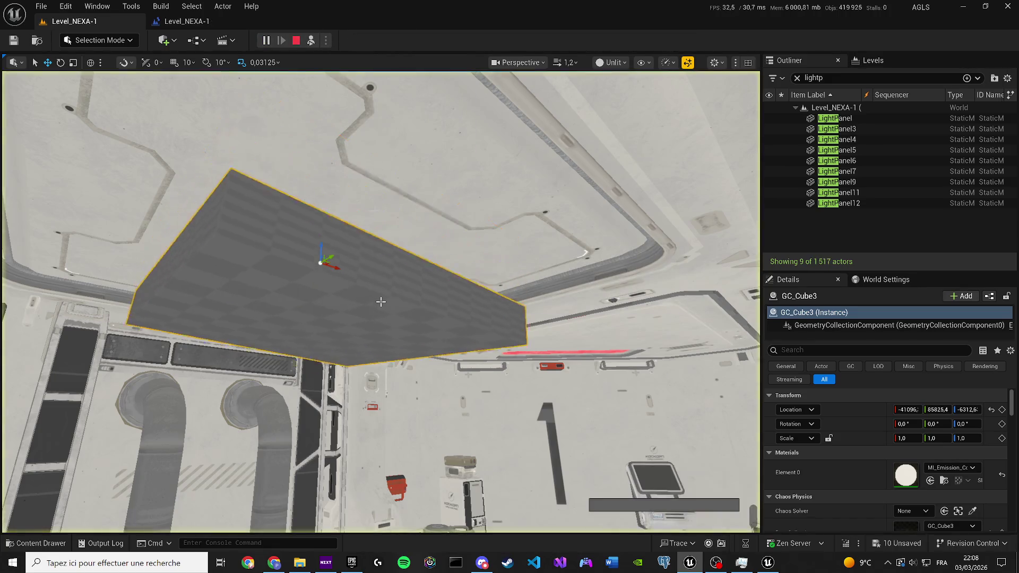
pyautogui.hotkey('shift', 'F1')
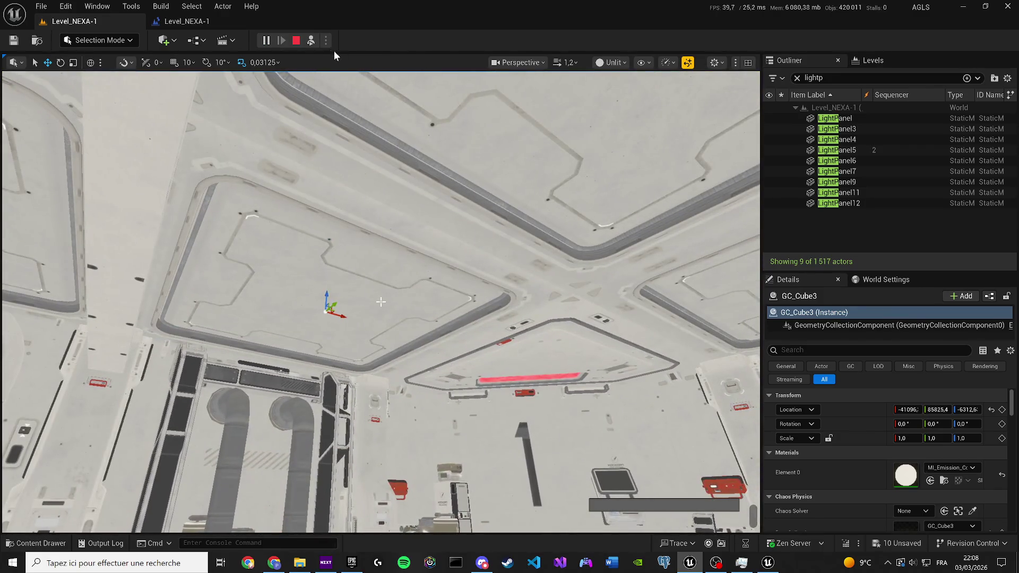
pyautogui.click(296, 41)
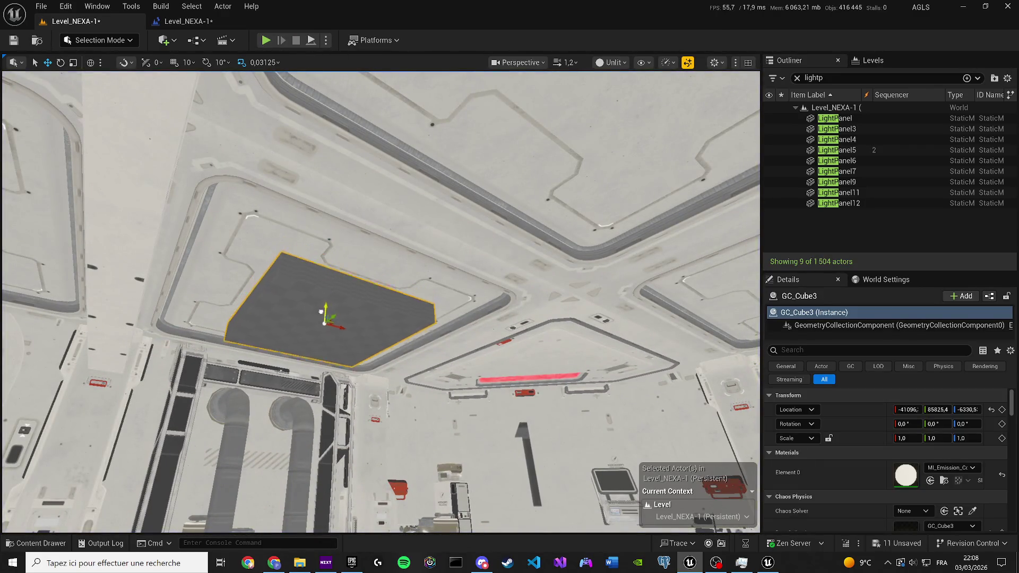
pyautogui.hotkey('ctrl', 's')
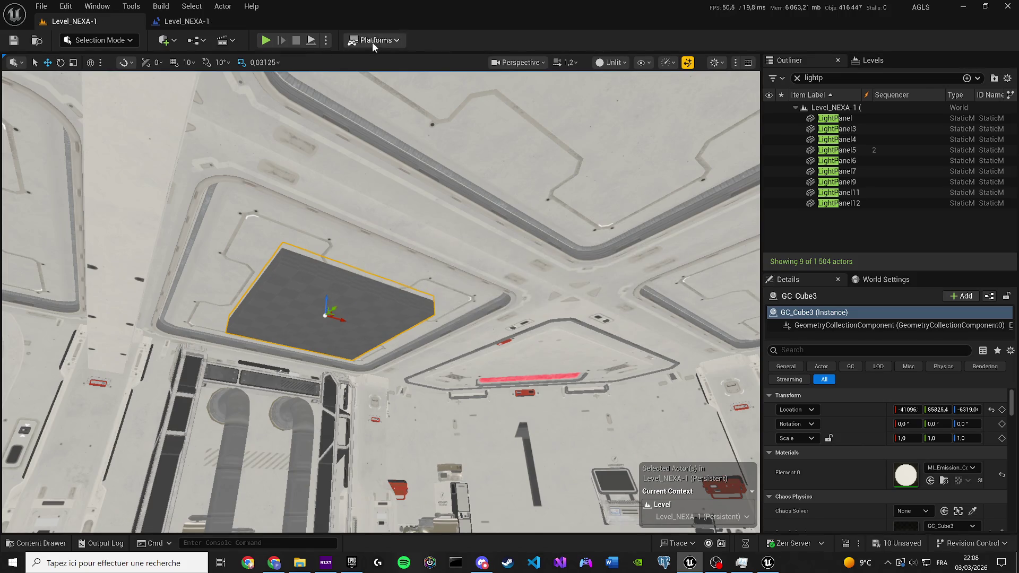
pyautogui.click(327, 41)
pyautogui.click(352, 151)
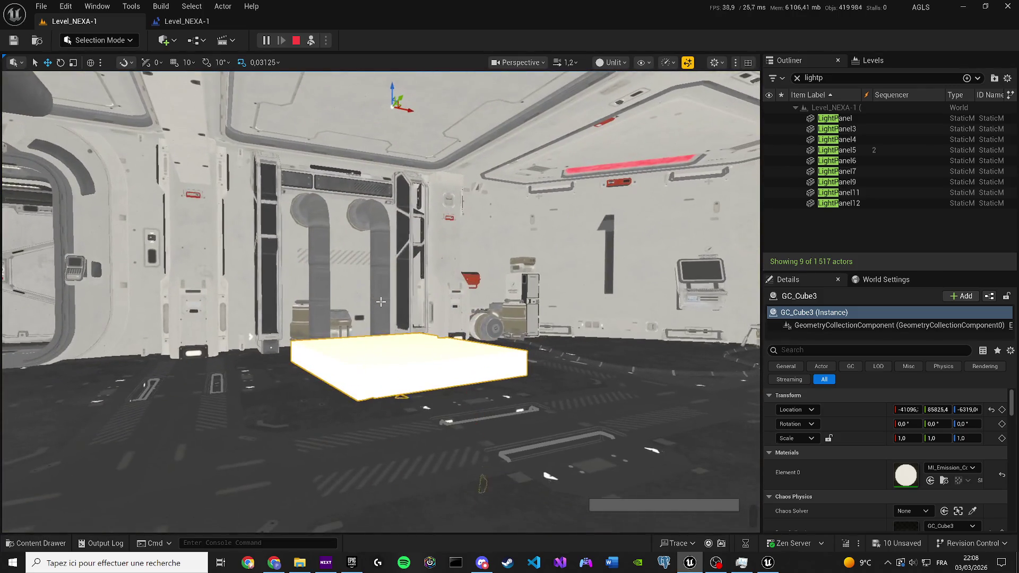
pyautogui.press('Escape')
# Step: Set GC_Cube3's Object Type to Sleeping and test it in simulation
pyautogui.scroll(-4, 865, 472)
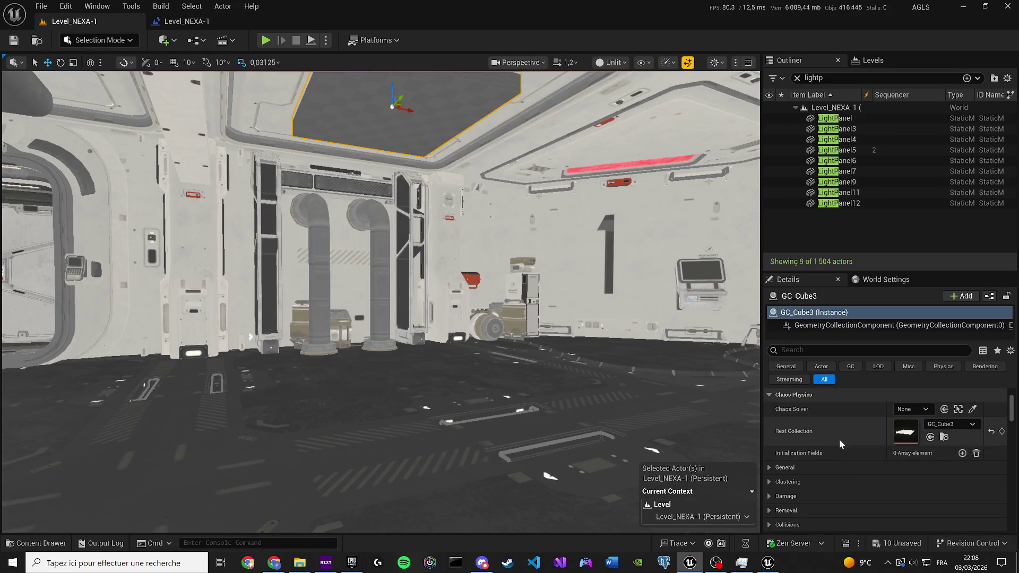
pyautogui.click(769, 467)
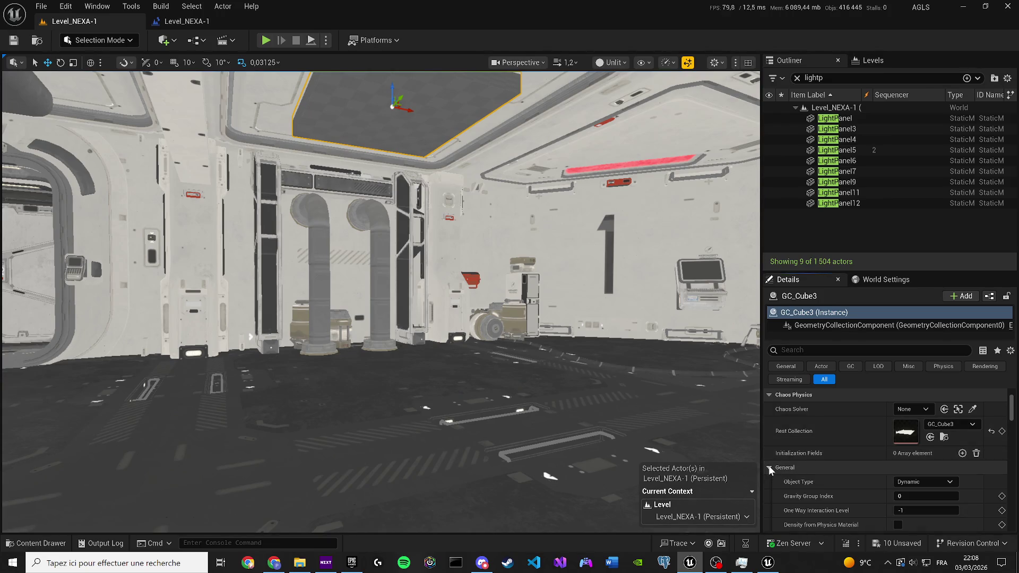
pyautogui.click(925, 482)
pyautogui.click(925, 493)
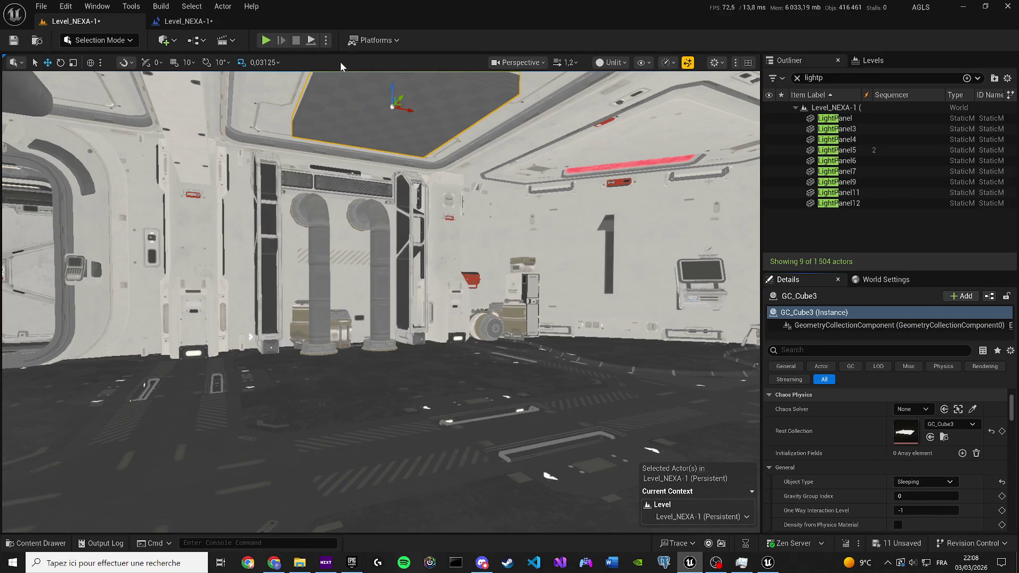
pyautogui.click(326, 41)
pyautogui.click(365, 149)
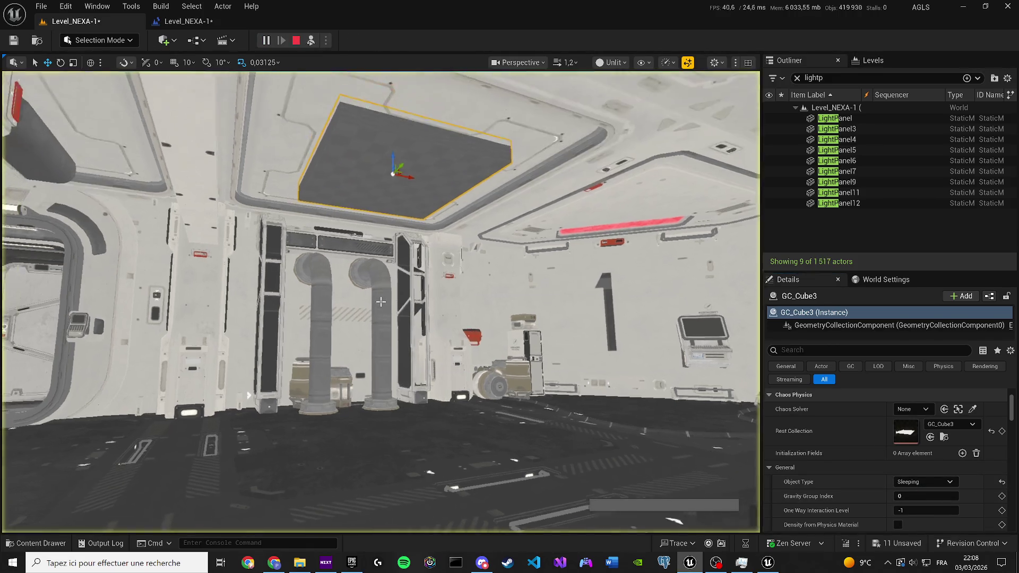
pyautogui.press('Escape')
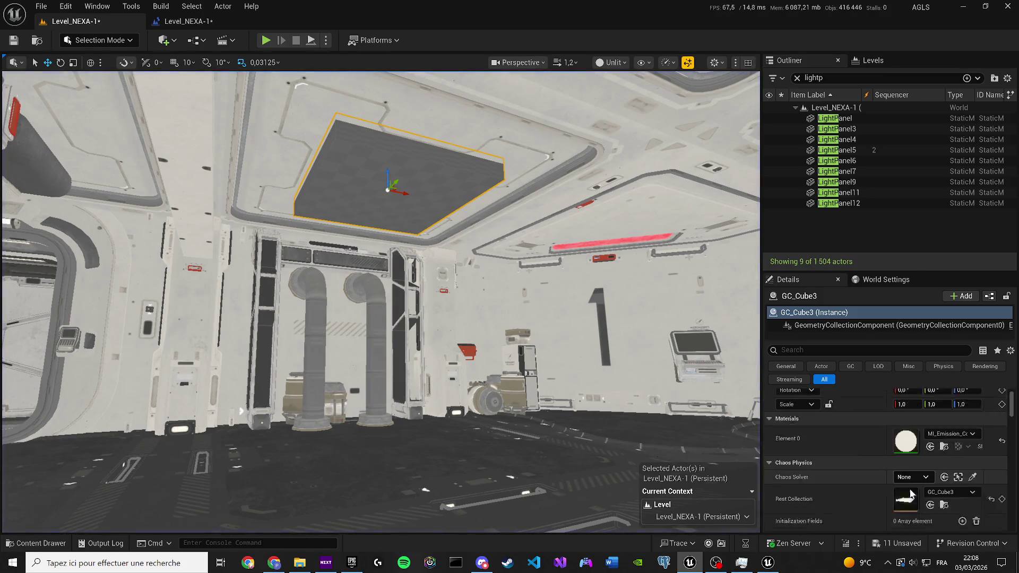
# Step: Make the panel Static with Enable Run Time Data Collection on, then simulate
pyautogui.click(925, 496)
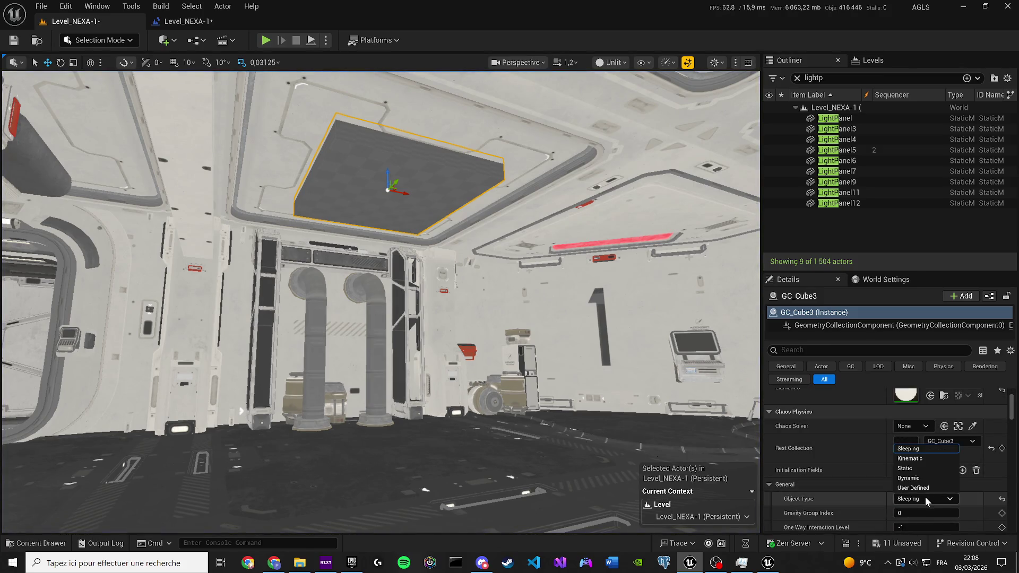
pyautogui.click(922, 469)
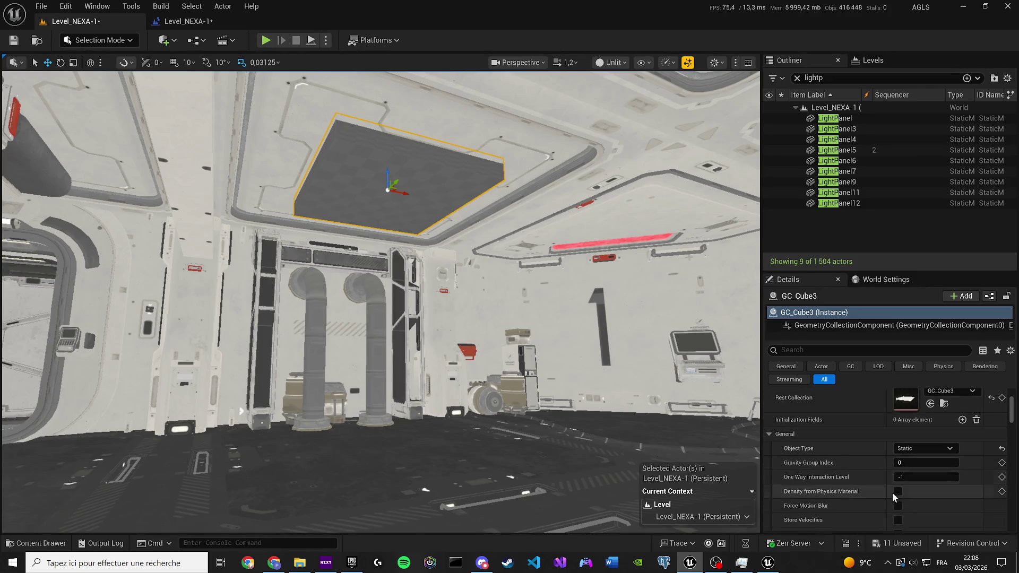
pyautogui.scroll(-2, 893, 492)
pyautogui.scroll(-2, 905, 500)
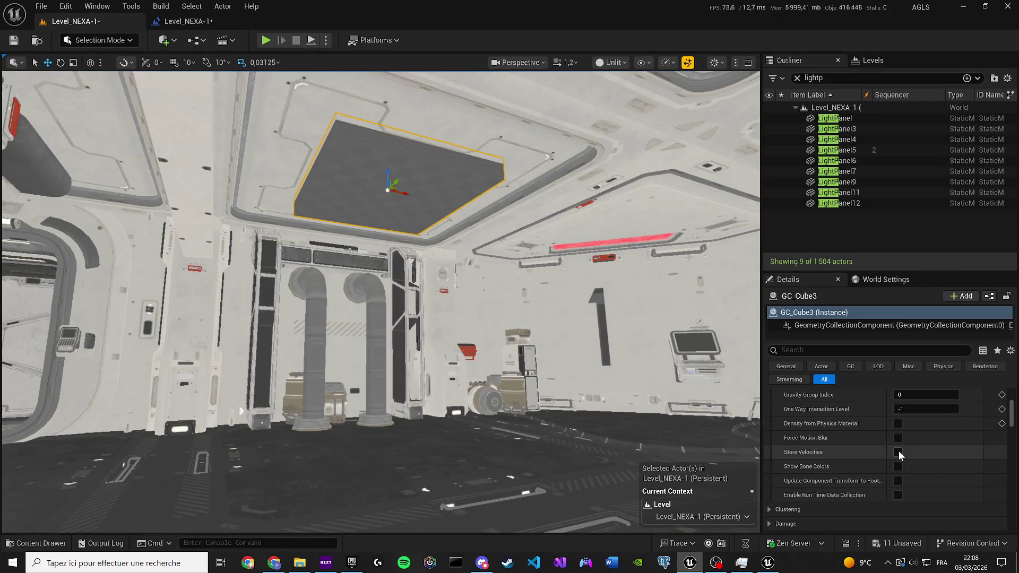
pyautogui.click(895, 495)
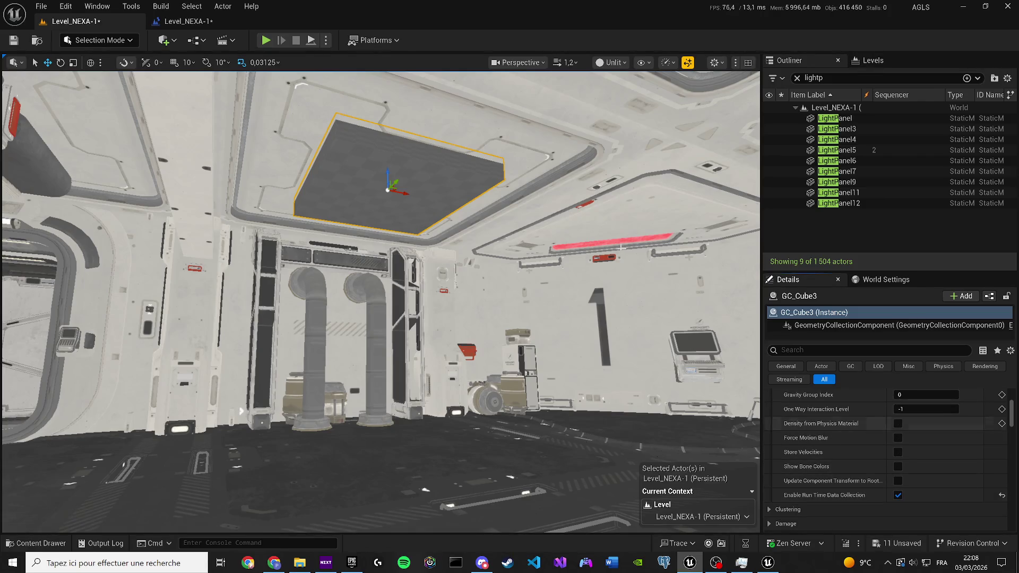
pyautogui.click(326, 40)
pyautogui.click(352, 149)
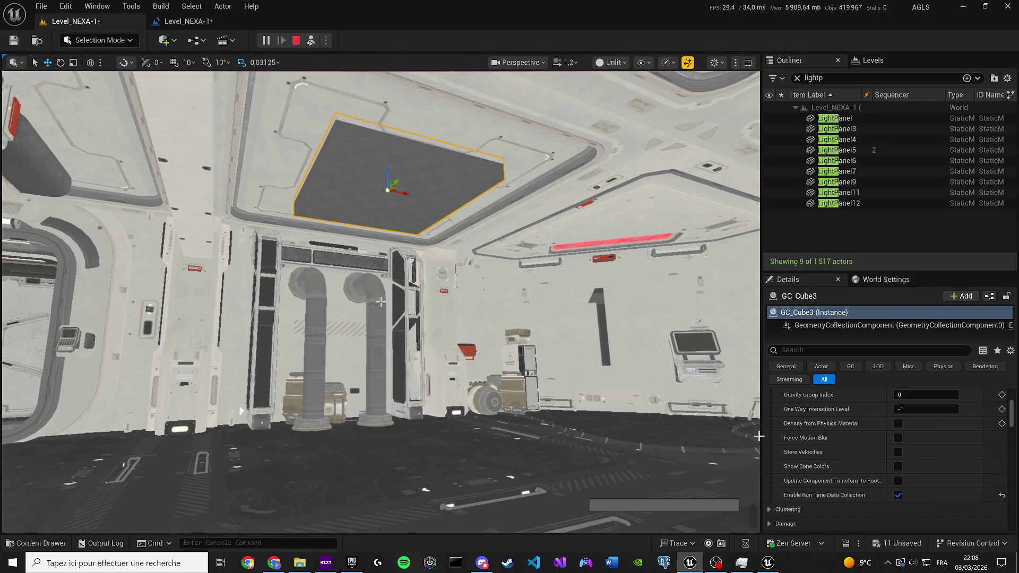
pyautogui.press('Escape')
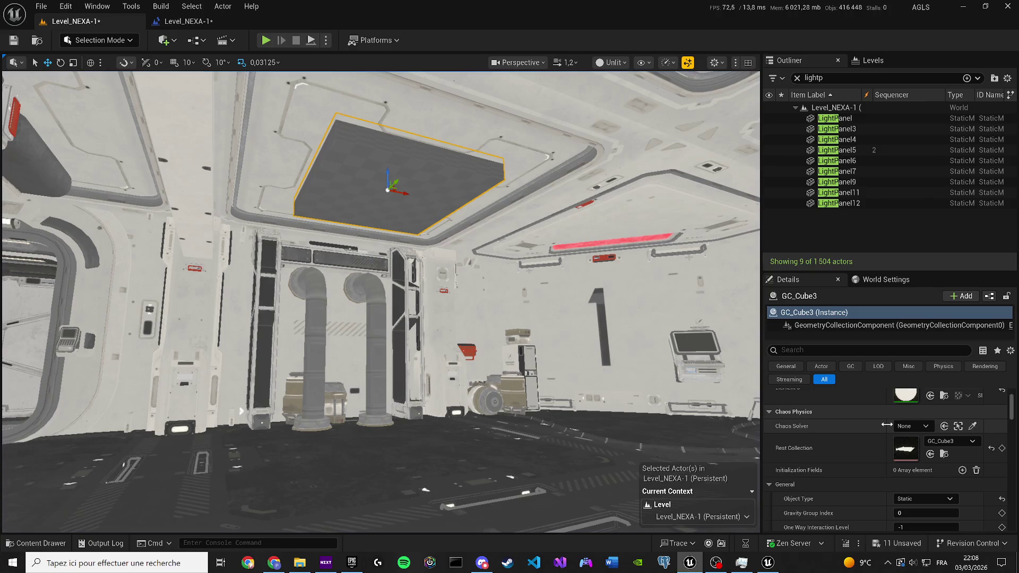
# Step: Switch the Object Type to Kinematic and run a brief simulation
pyautogui.scroll(-3, 905, 435)
pyautogui.click(914, 437)
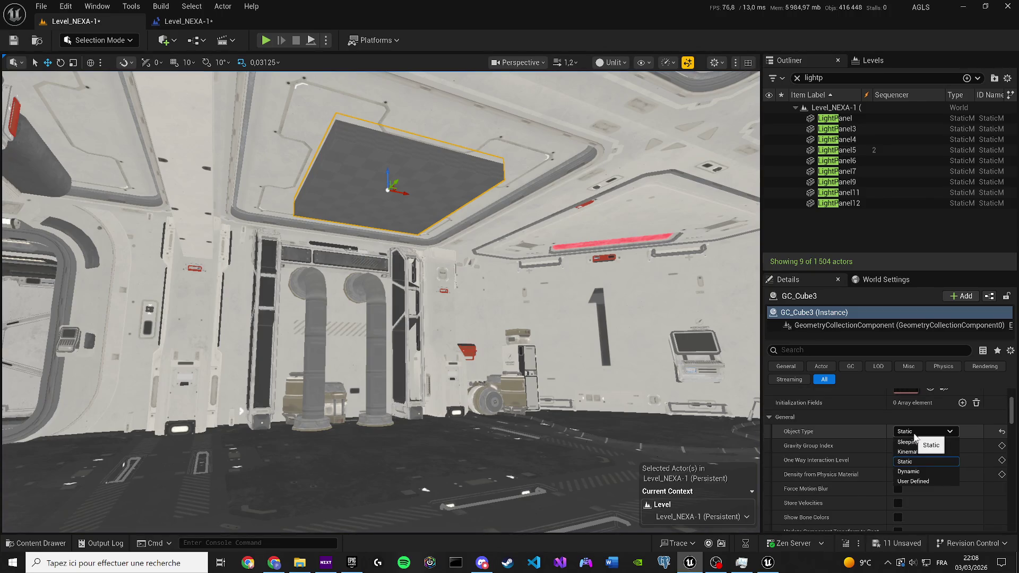
pyautogui.click(909, 452)
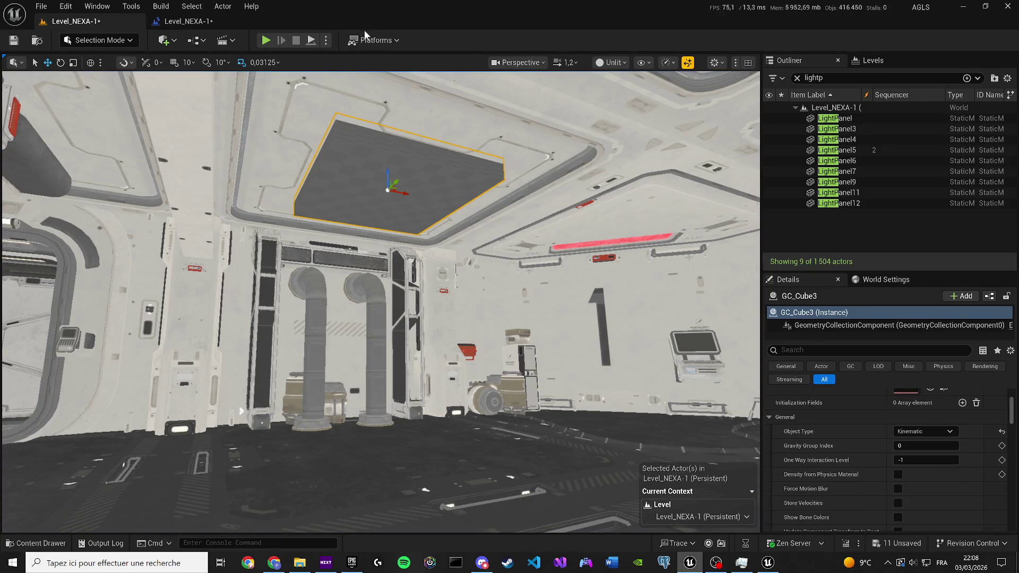
pyautogui.click(326, 43)
pyautogui.click(379, 152)
pyautogui.press('Escape')
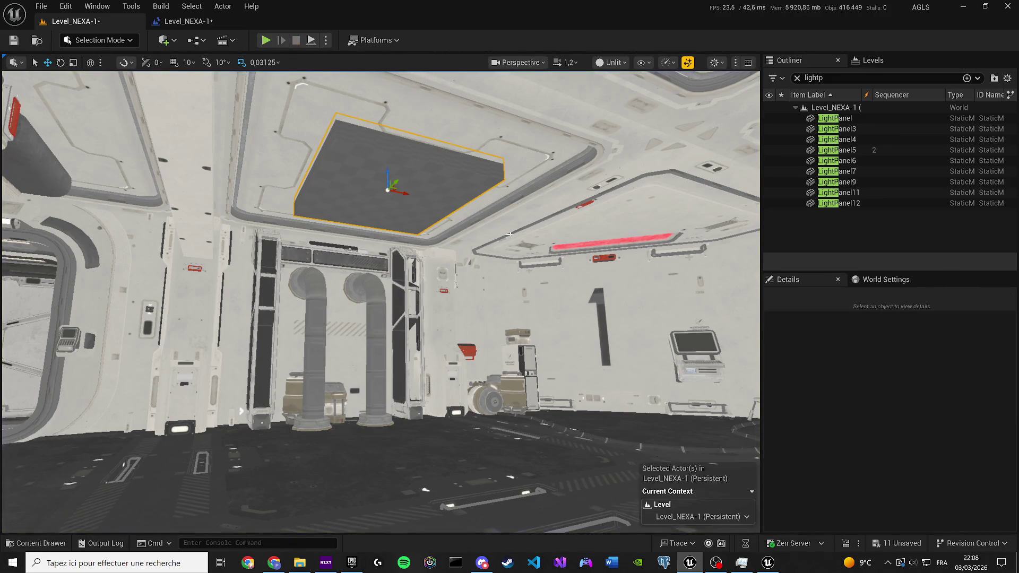
# Step: Save the level and set GC_Cube3's Object Type to Dynamic
pyautogui.hotkey('ctrl', 's')
pyautogui.scroll(-3, 938, 409)
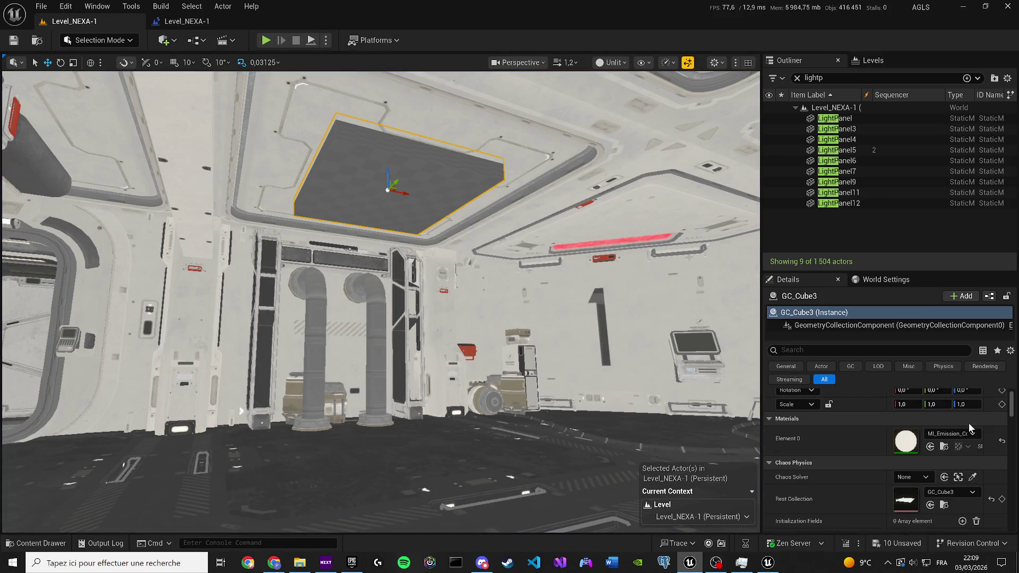
pyautogui.scroll(-1, 953, 421)
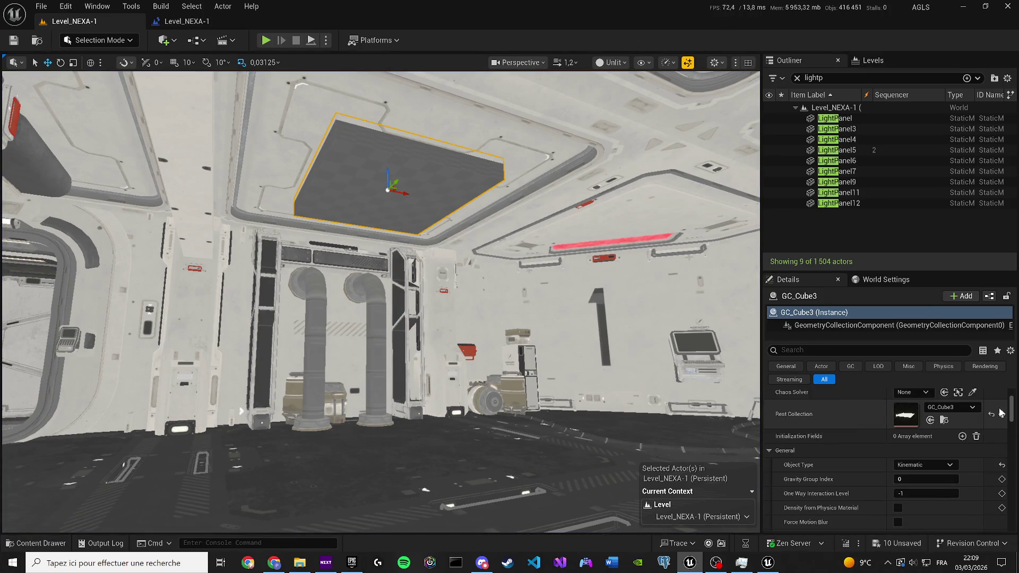
pyautogui.scroll(-1, 958, 473)
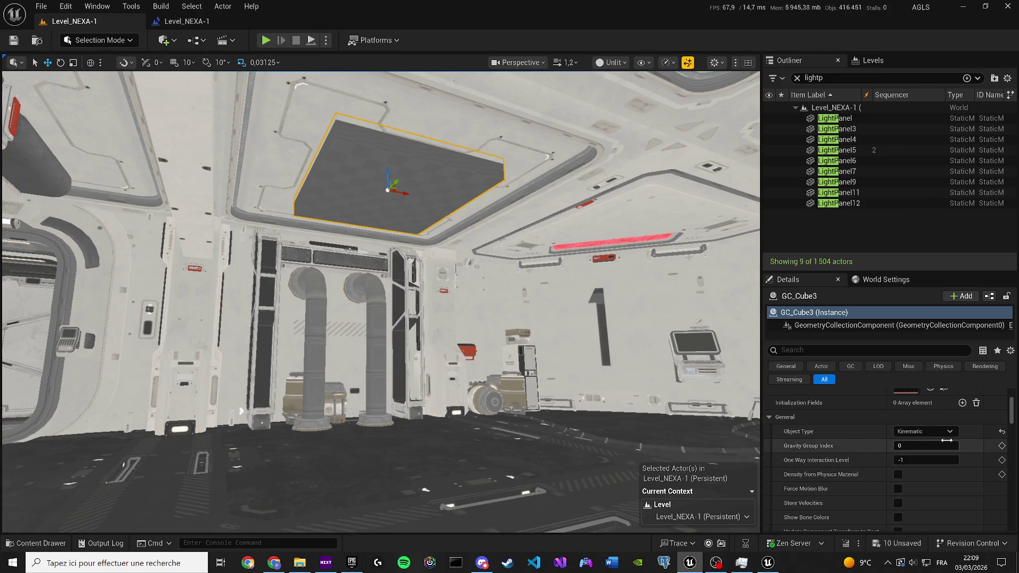
pyautogui.scroll(-2, 929, 447)
pyautogui.scroll(-2, 929, 447)
pyautogui.scroll(-1, 774, 488)
pyautogui.scroll(3, 903, 436)
pyautogui.click(910, 428)
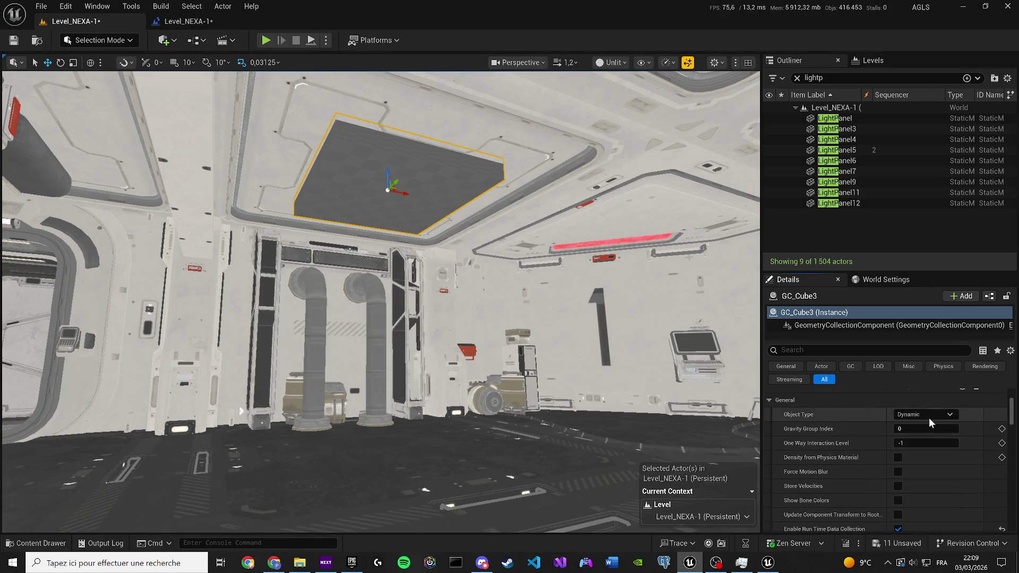
# Step: Give the panel a User Defined initial velocity, linear X raised to about 1.37
pyautogui.scroll(-4, 883, 425)
pyautogui.scroll(-2, 876, 428)
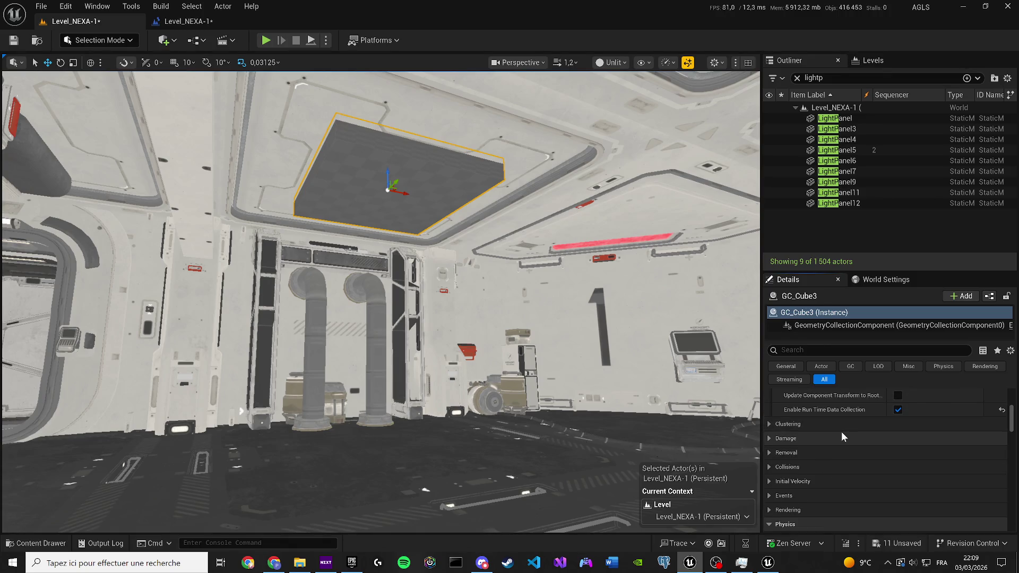
pyautogui.click(769, 495)
pyautogui.scroll(-2, 786, 478)
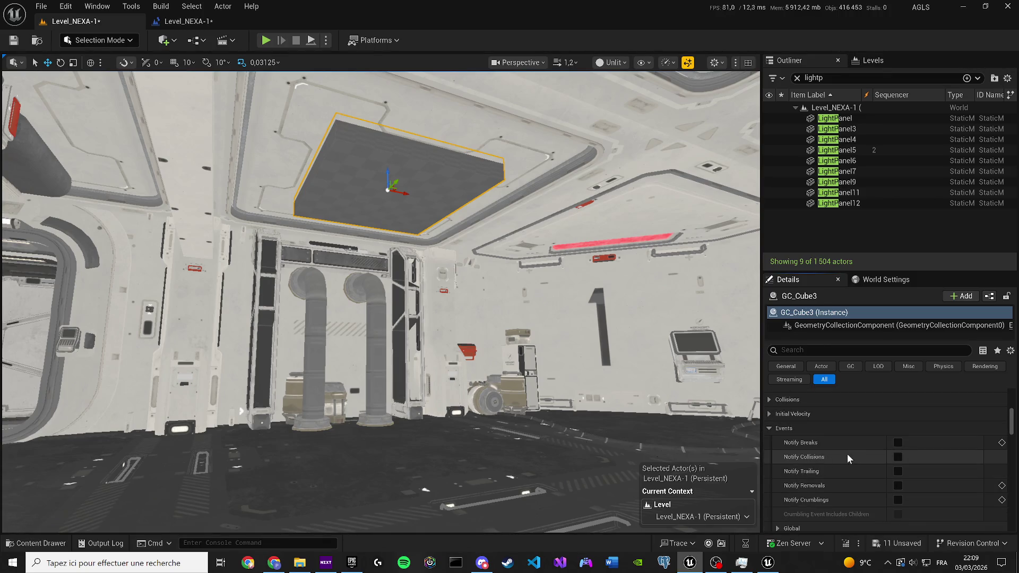
pyautogui.click(770, 428)
pyautogui.click(770, 414)
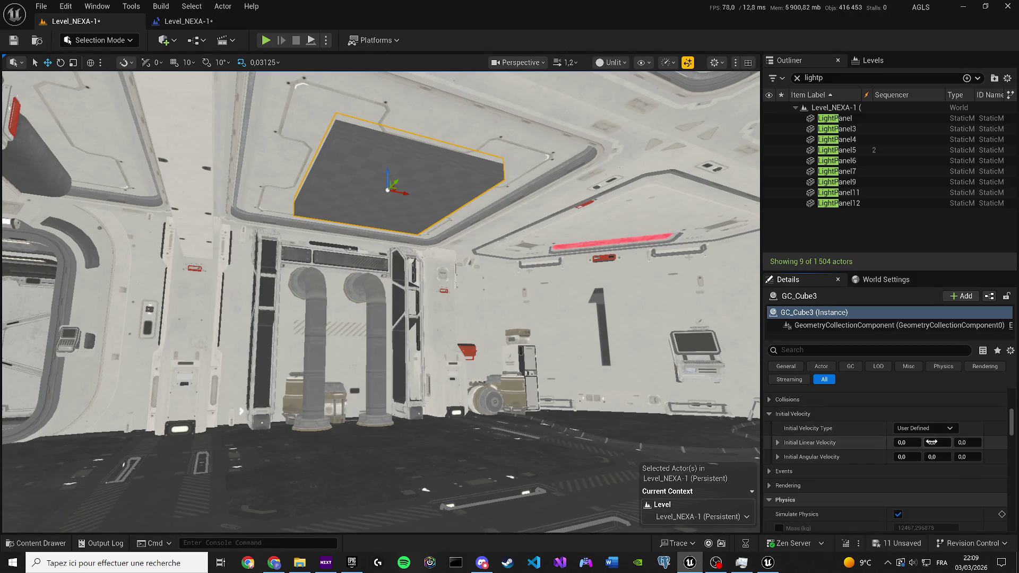
pyautogui.click(924, 428)
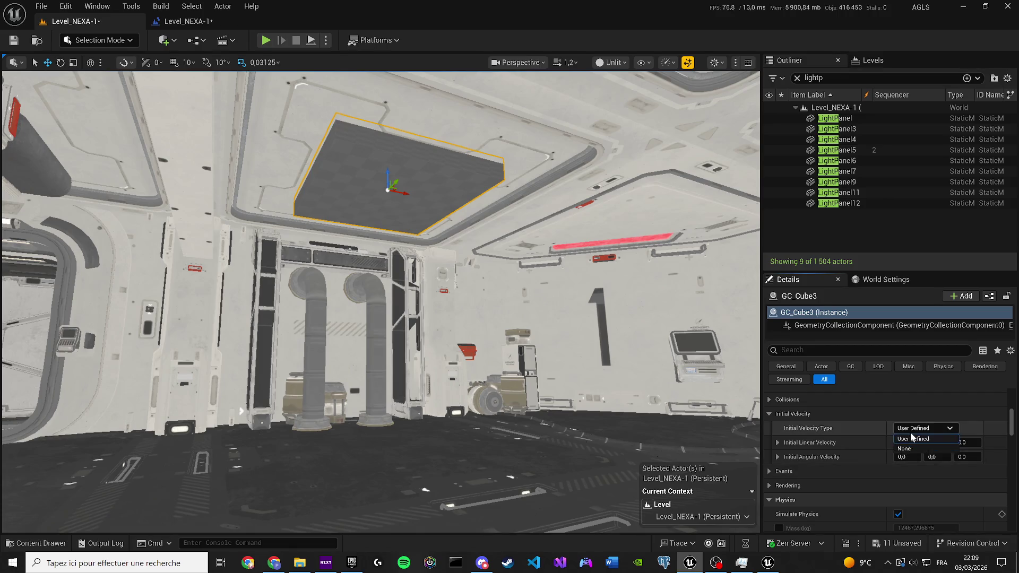
pyautogui.moveTo(902, 442)
pyautogui.mouseDown()
pyautogui.moveTo(961, 455)
pyautogui.moveTo(904, 457)
pyautogui.mouseUp()
# Step: Simulate the moving panel, stop, and save the level
pyautogui.click(326, 40)
pyautogui.click(370, 153)
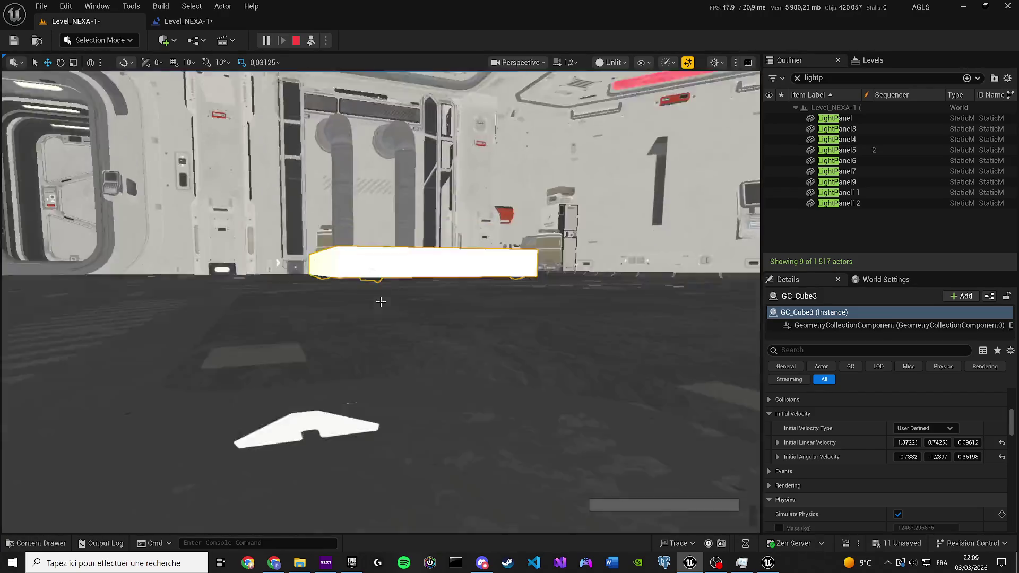
pyautogui.scroll(1, 380, 301)
pyautogui.click(296, 41)
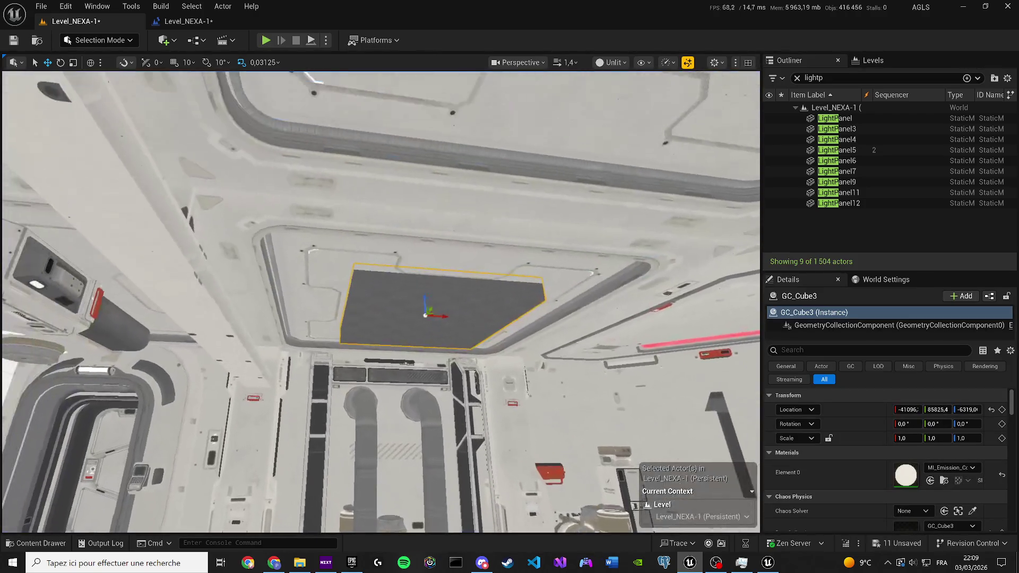
pyautogui.hotkey('ctrl', 's')
pyautogui.click(100, 40)
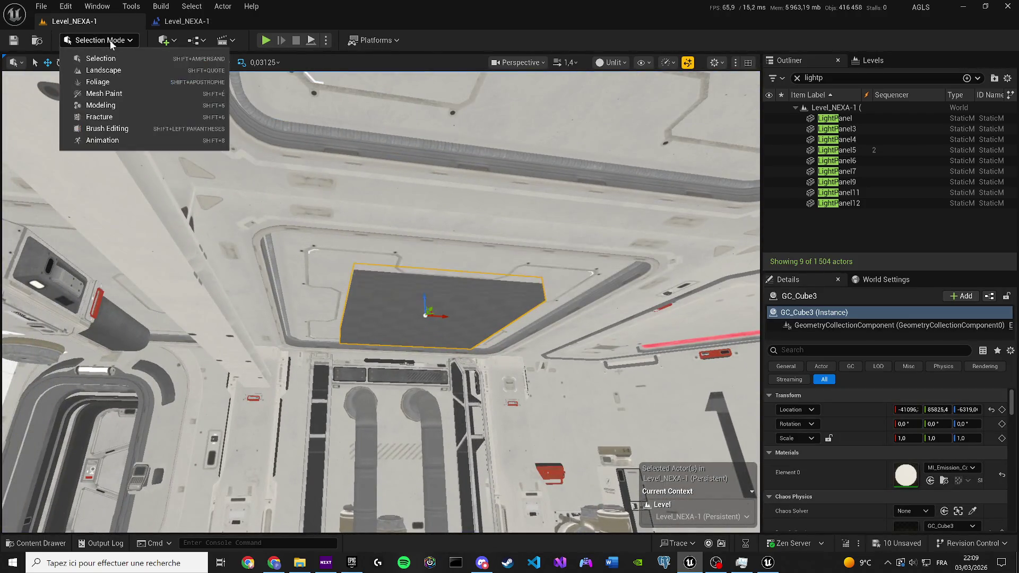
# Step: In Fracture Mode, frame the ceiling panel and set Explode Amount to 1 to spread its pieces
pyautogui.click(113, 116)
pyautogui.press('f')
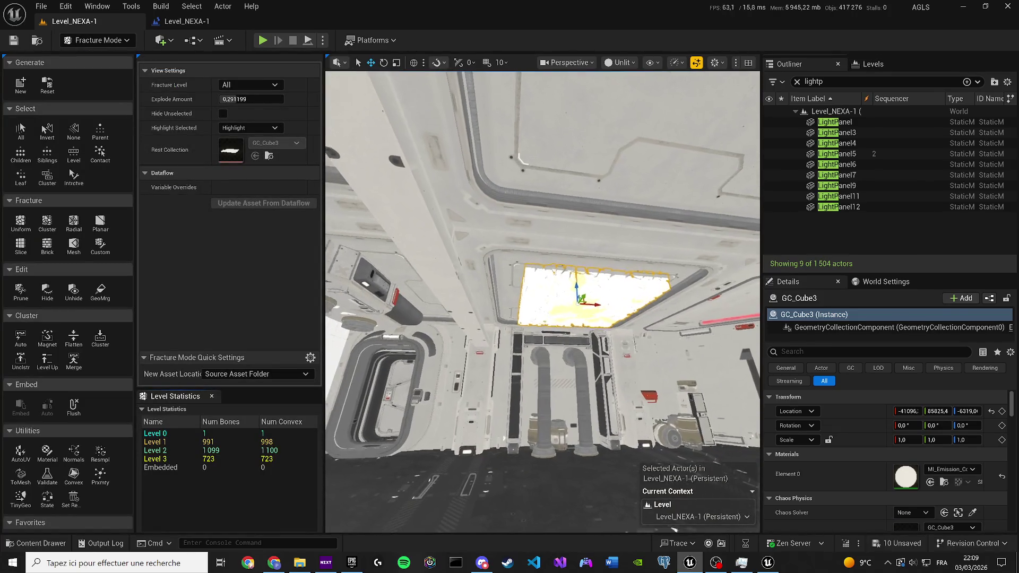
pyautogui.moveTo(236, 97); pyautogui.dragTo(245, 88)
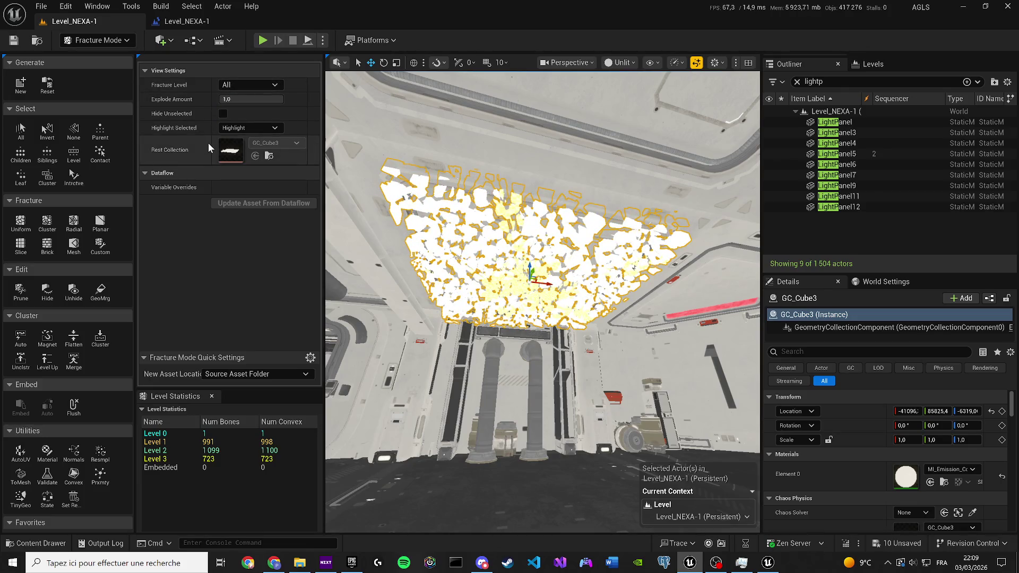
pyautogui.click(223, 114)
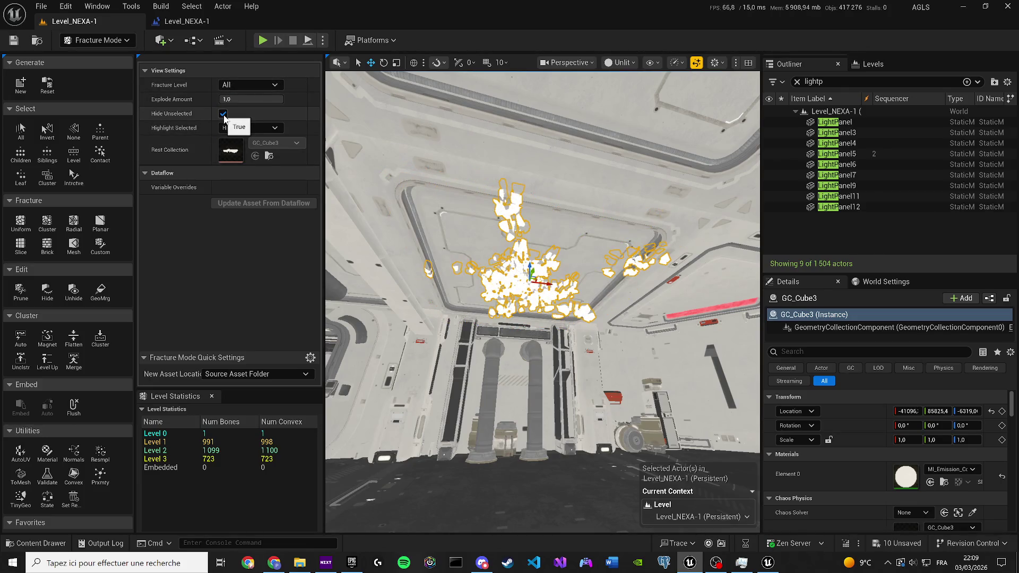
pyautogui.click(223, 114)
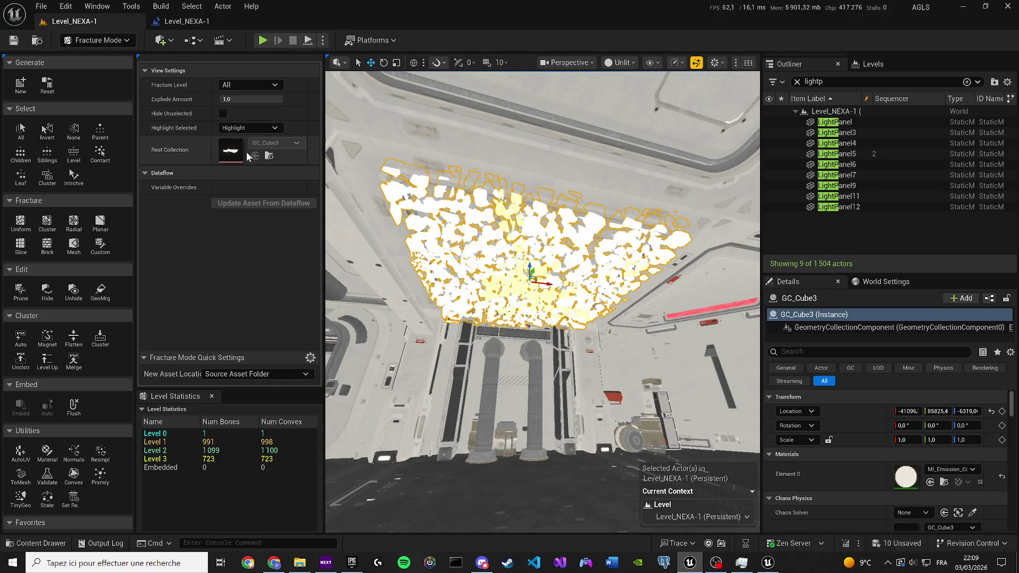
# Step: Create the new GC_GC_Cube3 geometry collection and select the Cluster fracture method
pyautogui.click(17, 93)
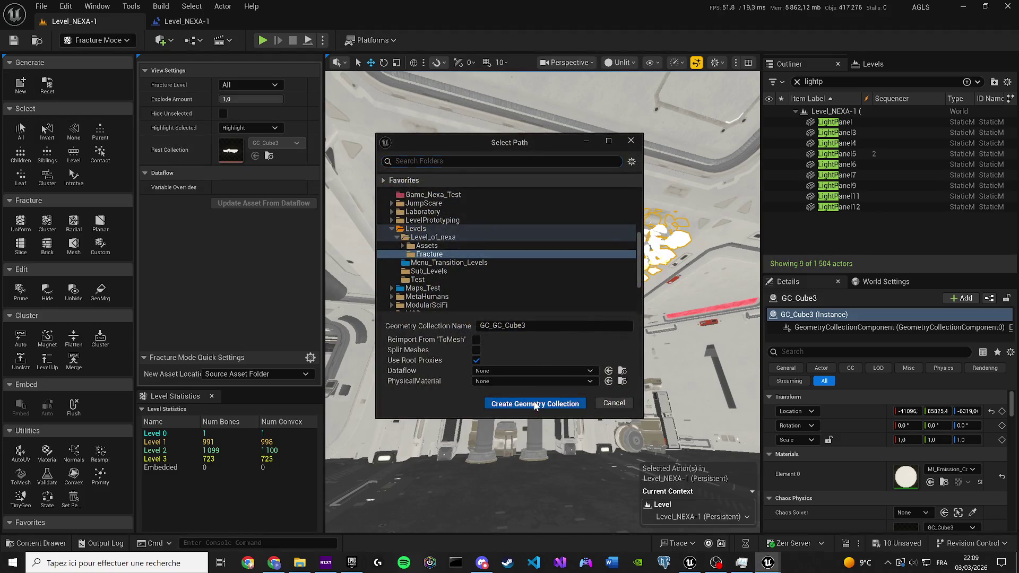
pyautogui.click(536, 403)
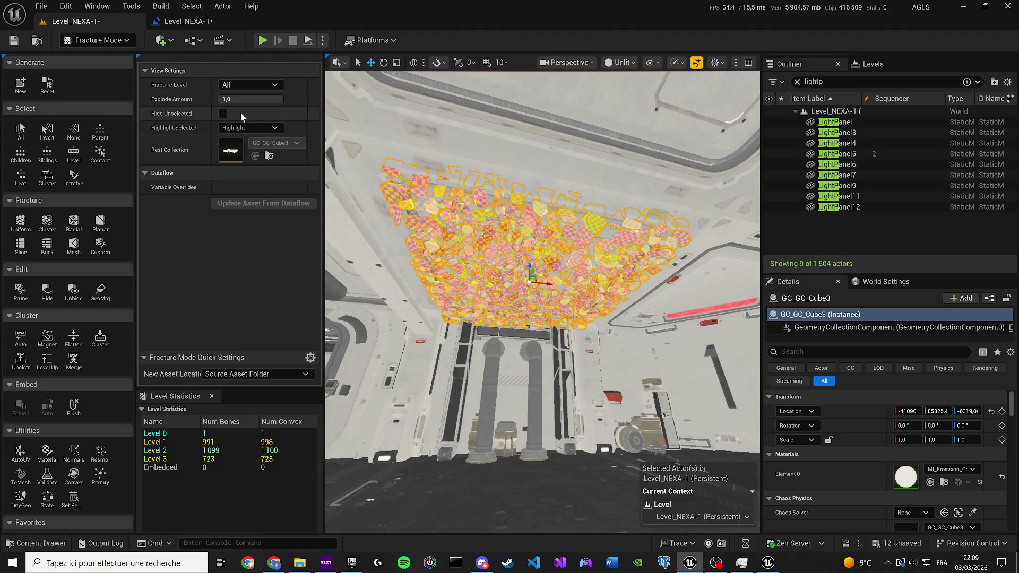
pyautogui.click(22, 225)
pyautogui.click(48, 223)
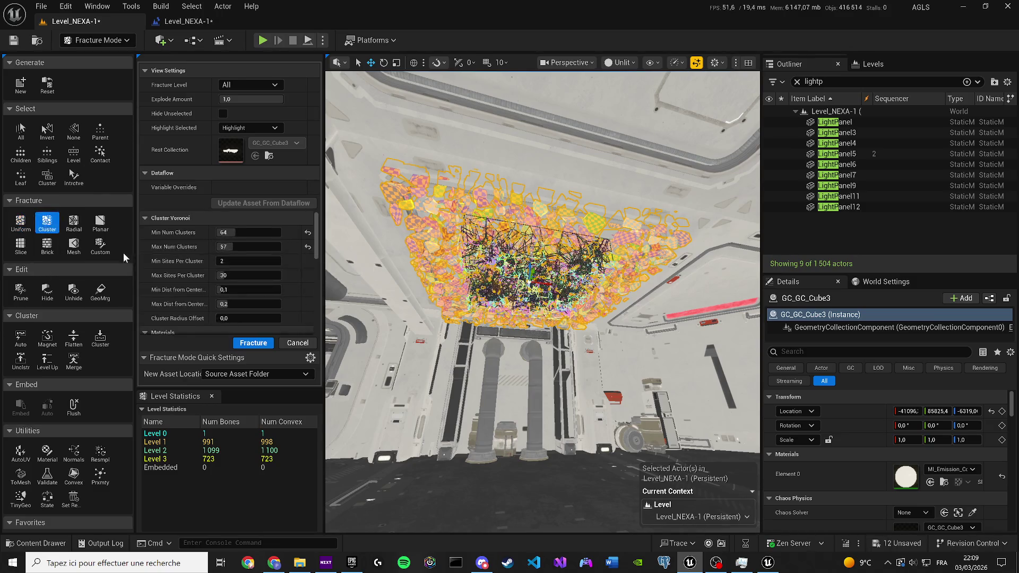
# Step: Apply the cluster fracture, save the assets, and test the panel with a Simulate run
pyautogui.click(250, 344)
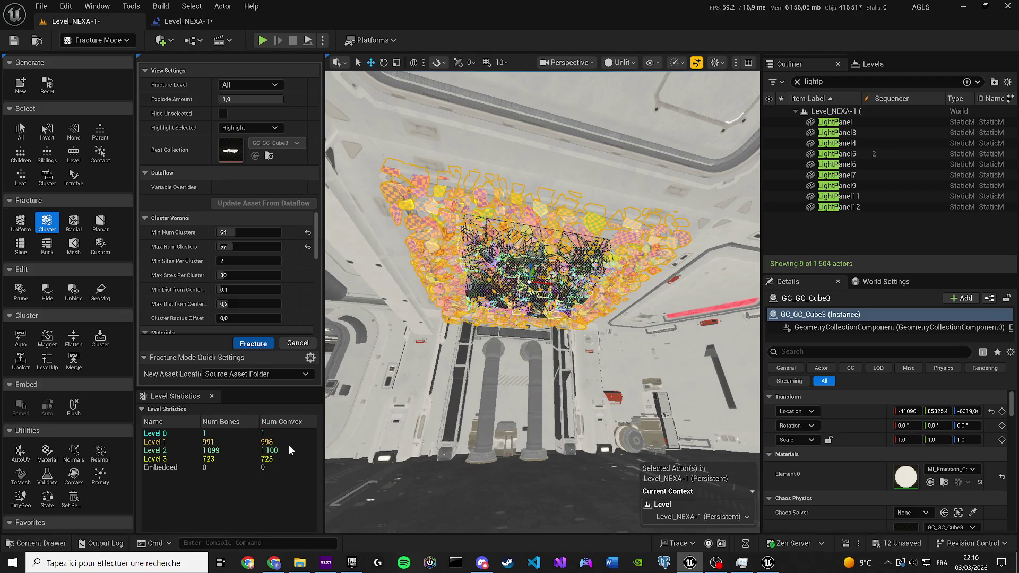
pyautogui.hotkey('ctrl', 's')
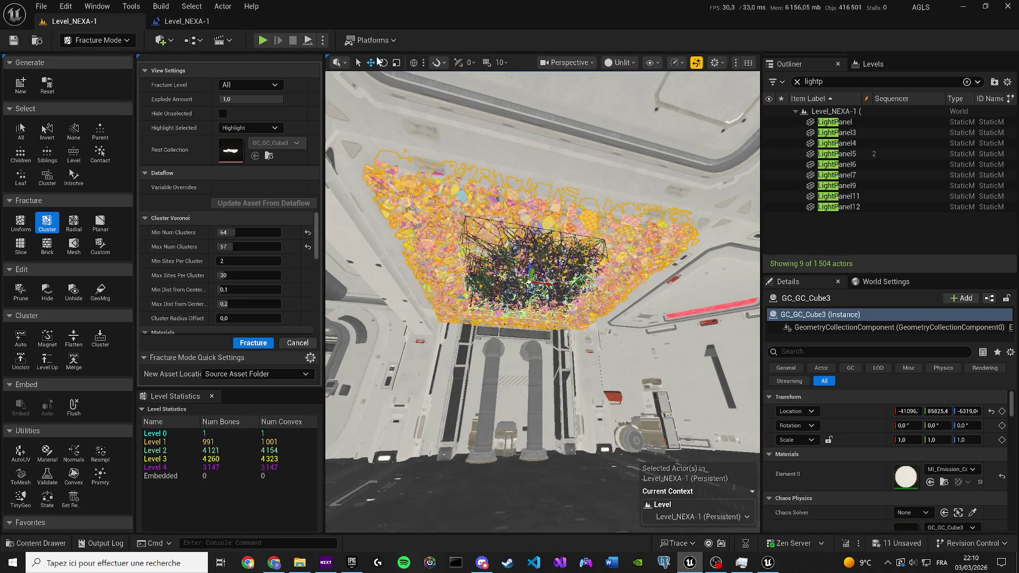
pyautogui.scroll(3, 543, 303)
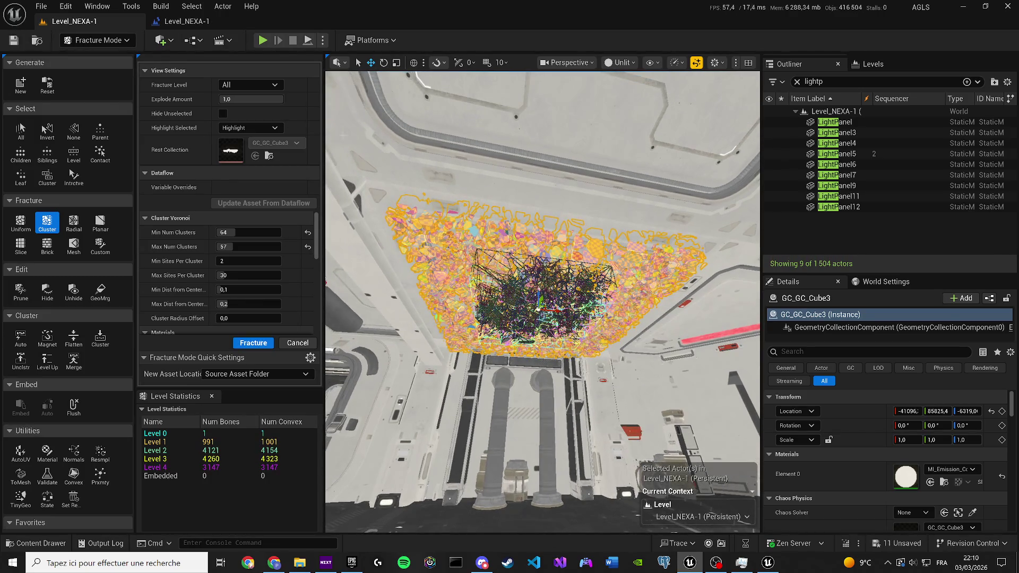
pyautogui.click(323, 41)
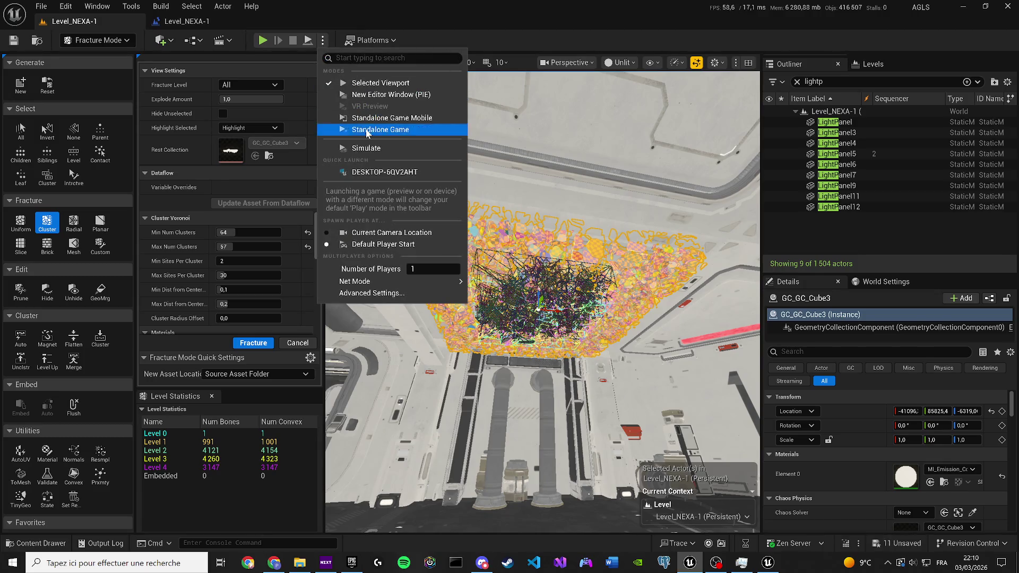
pyautogui.click(359, 153)
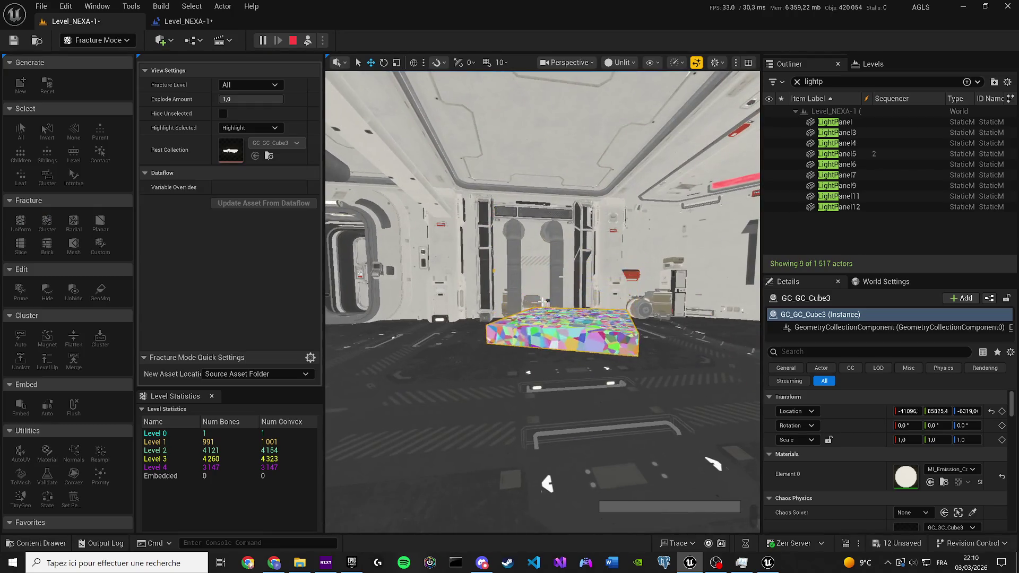
pyautogui.press('Escape')
# Step: Select the Level 3, 2 and 0 statistics rows, pick Auto clustering, and set Explode Amount back to 0
pyautogui.click(191, 458)
pyautogui.click(188, 452)
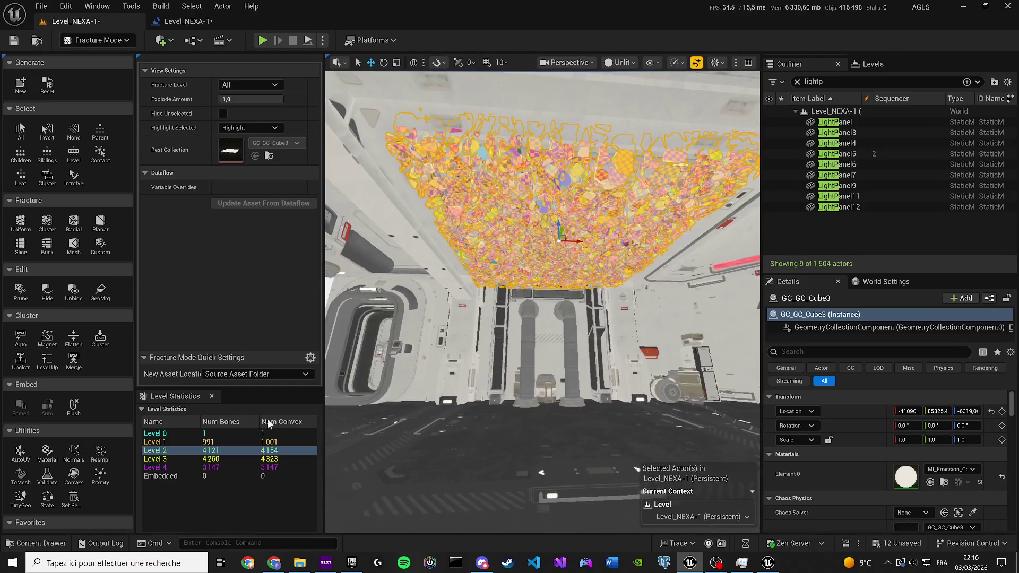
pyautogui.click(159, 434)
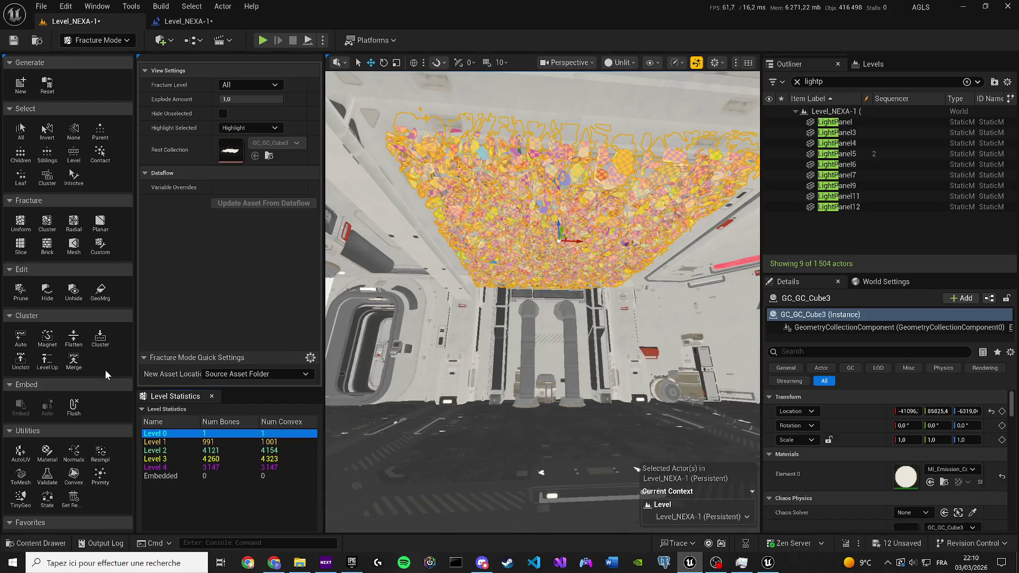
pyautogui.click(20, 337)
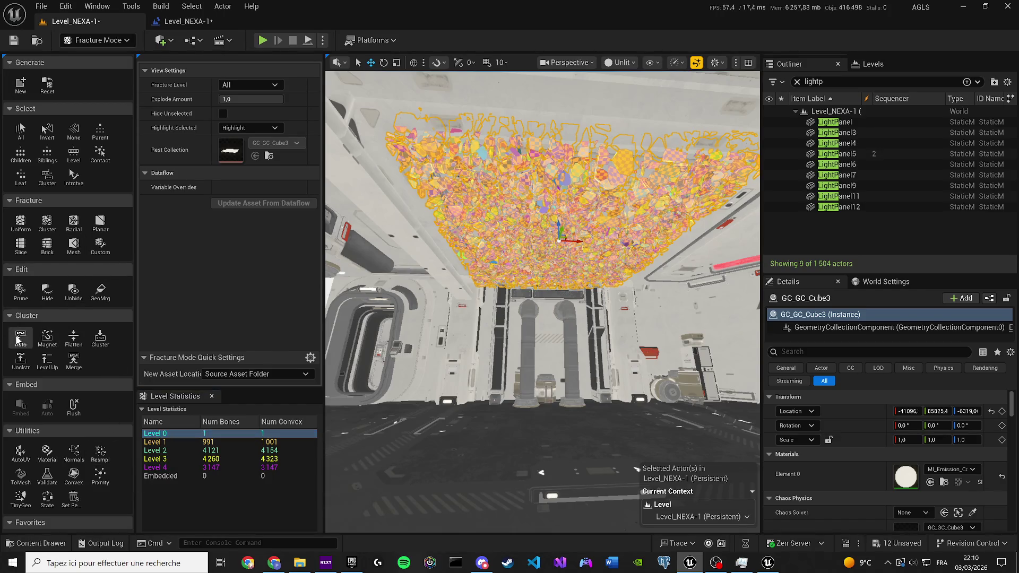
pyautogui.moveTo(250, 99); pyautogui.dragTo(210, 99)
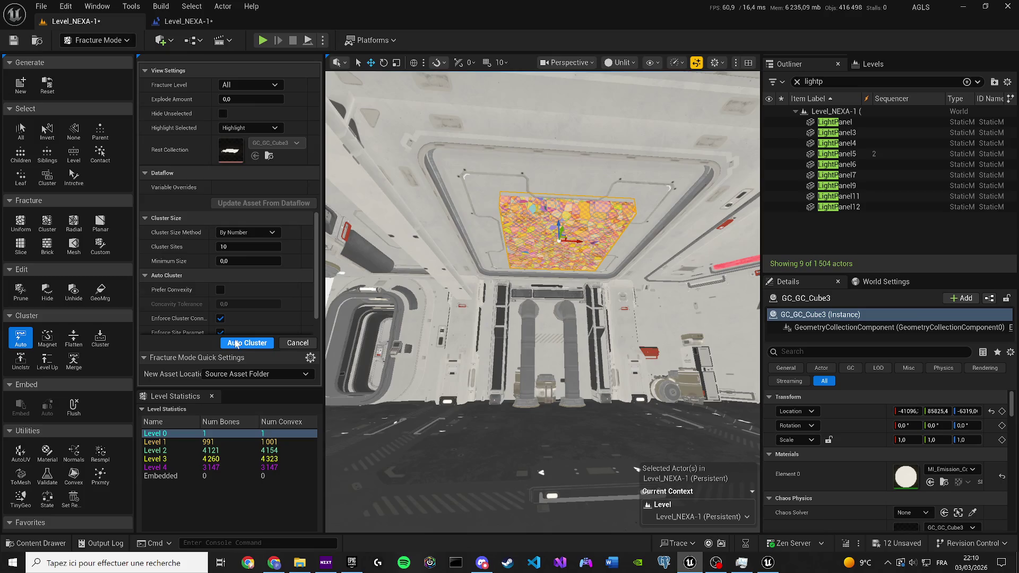
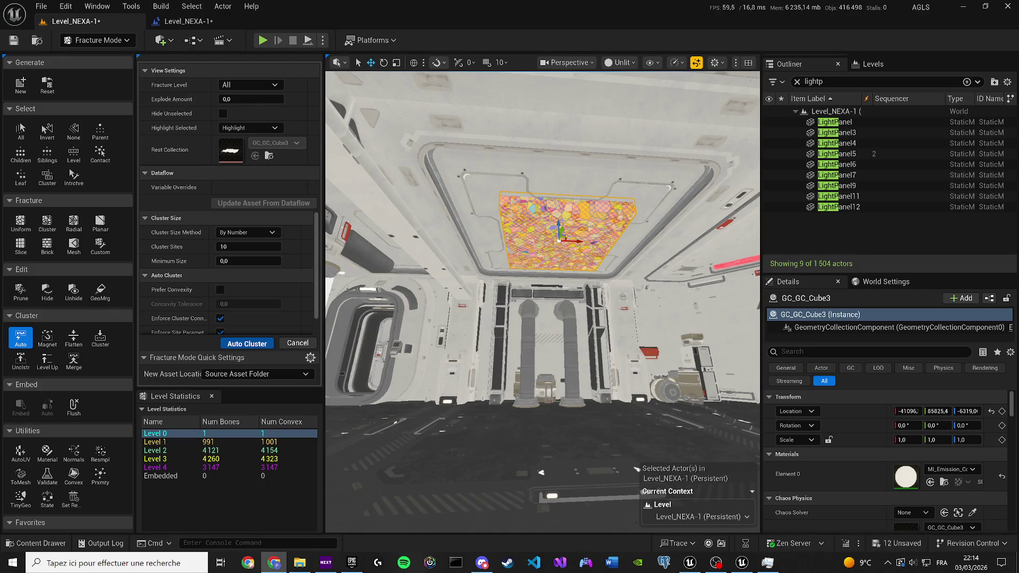
# Step: Mute the system audio with the mute media key
pyautogui.press('XF86AudioMute')
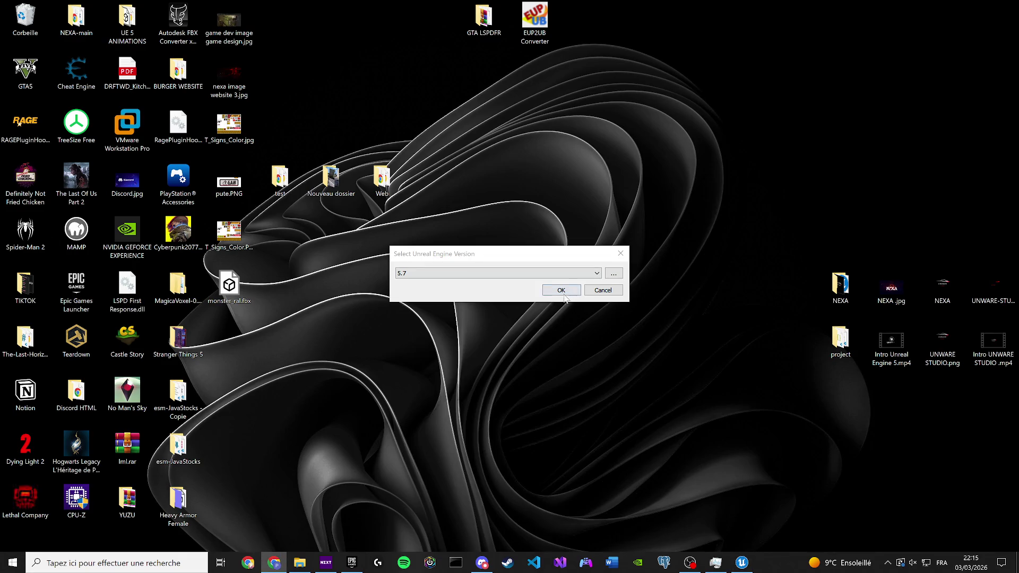
# Step: Confirm launching the ASCTeuthisan project with engine version 5.7
pyautogui.click(563, 293)
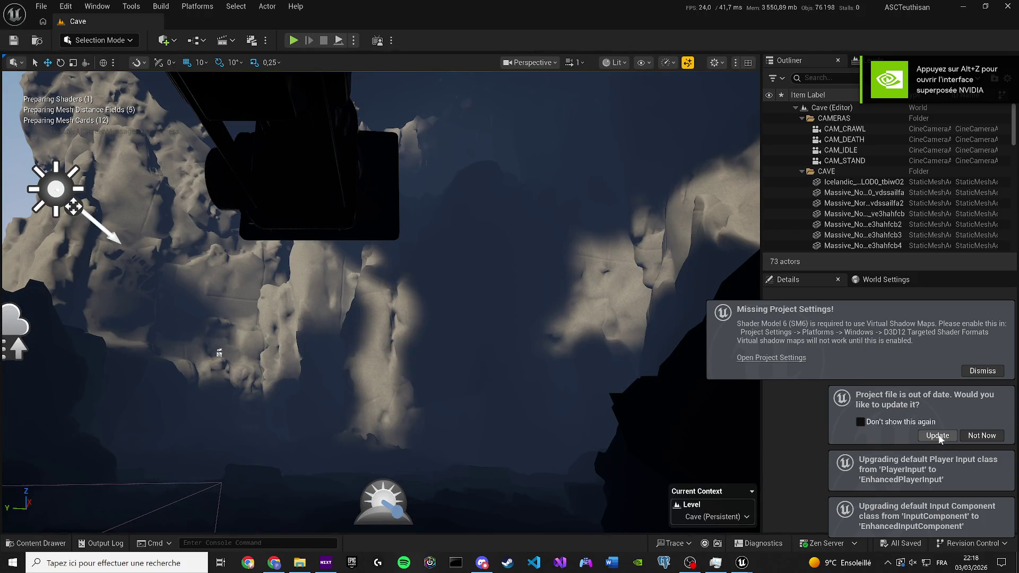
# Step: Update the out-of-date ASCTeuthisan project file and fly the view past the cave cliffs
pyautogui.click(937, 436)
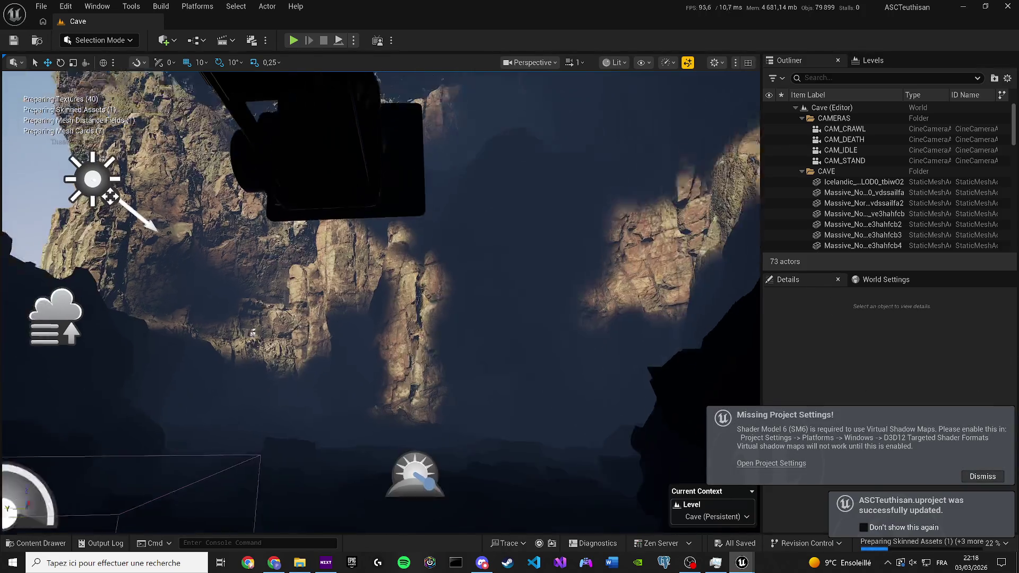
pyautogui.press('Down')
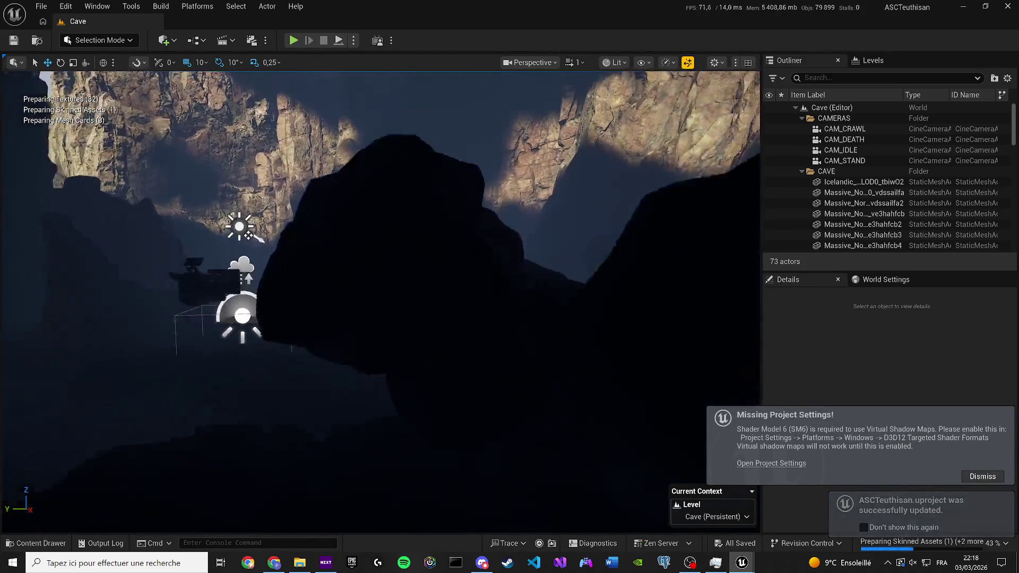
pyautogui.scroll(-2, 380, 265)
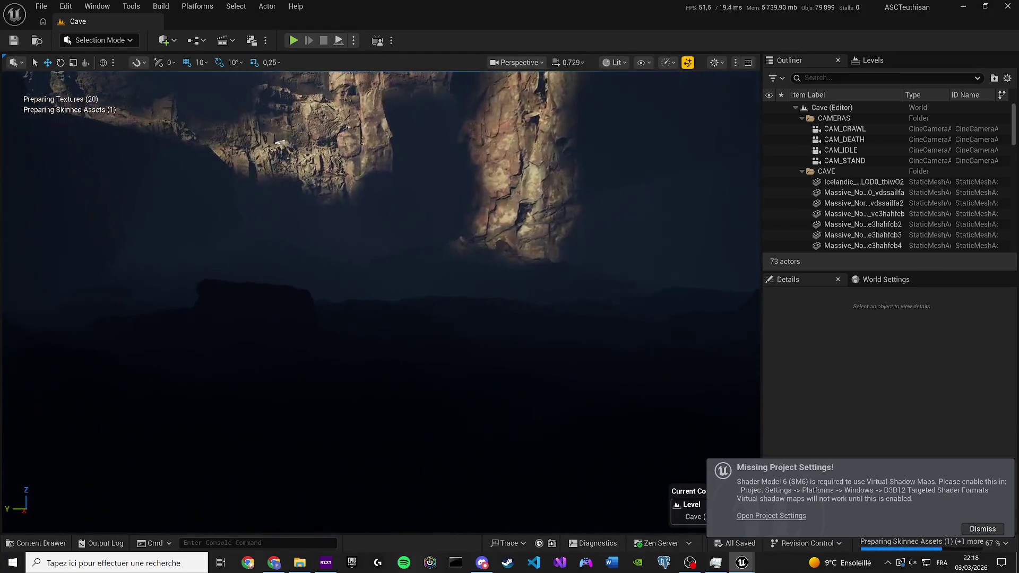
pyautogui.press('w')
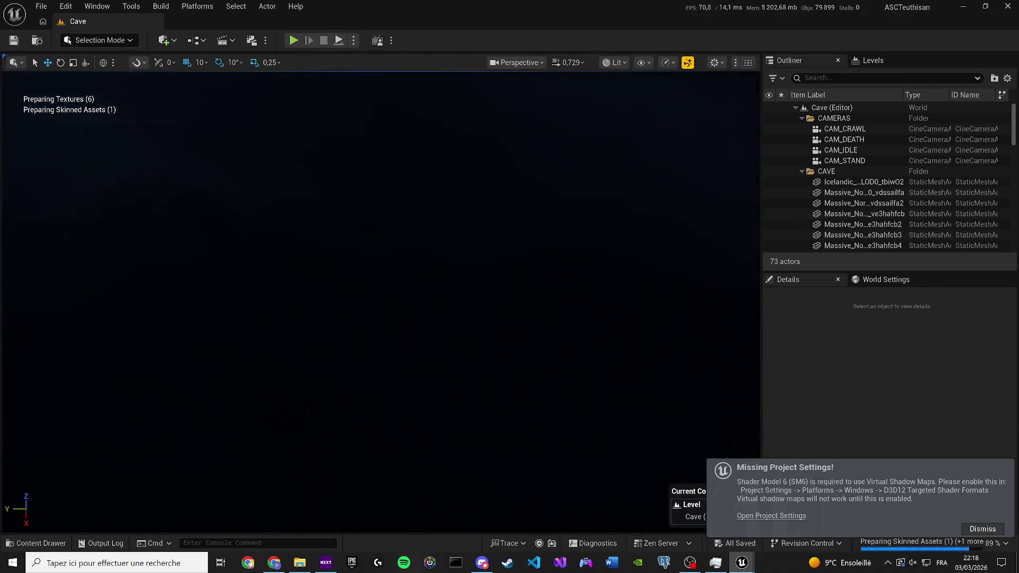
pyautogui.press('w')
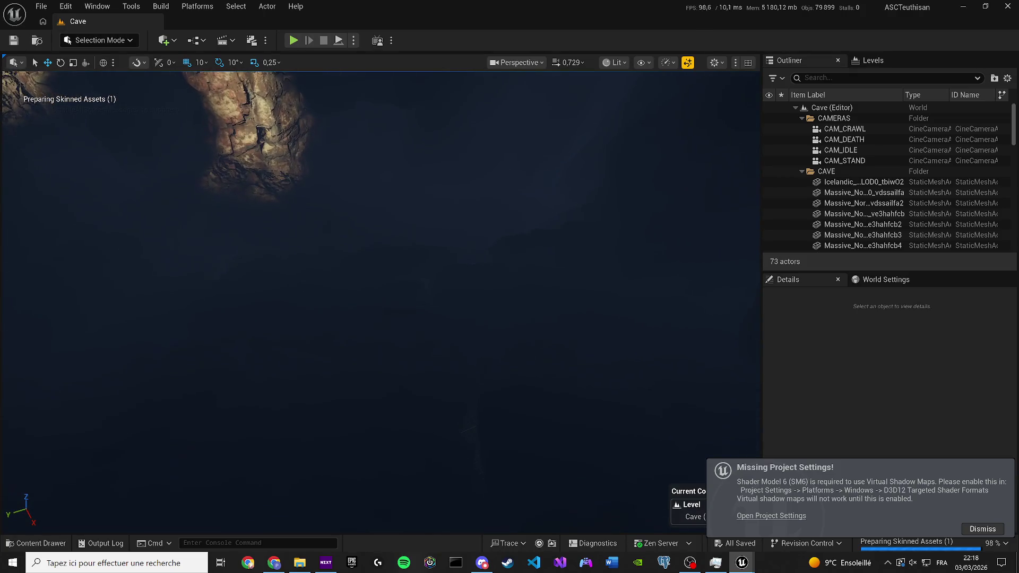
# Step: Open LS_Teuthisan_Crawl from Cinematics, show editor helpers with G, and select the alien
pyautogui.click(224, 40)
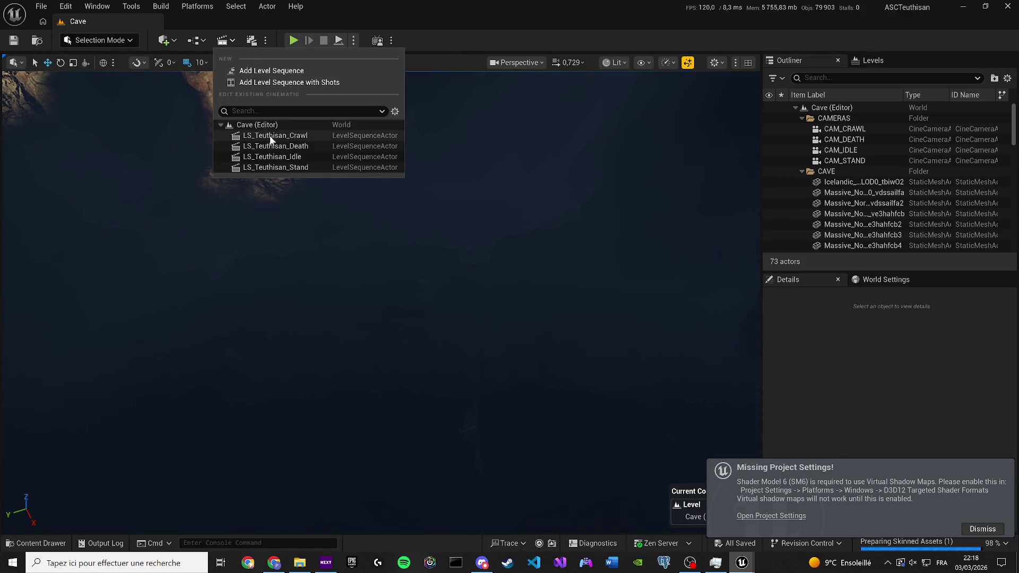
pyautogui.click(269, 135)
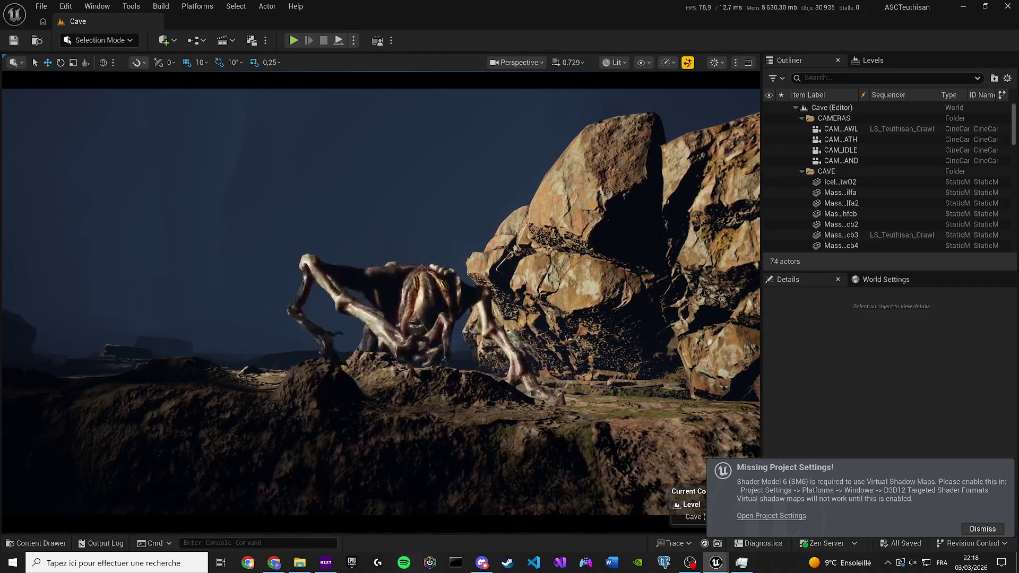
pyautogui.press('g')
pyautogui.click(406, 386)
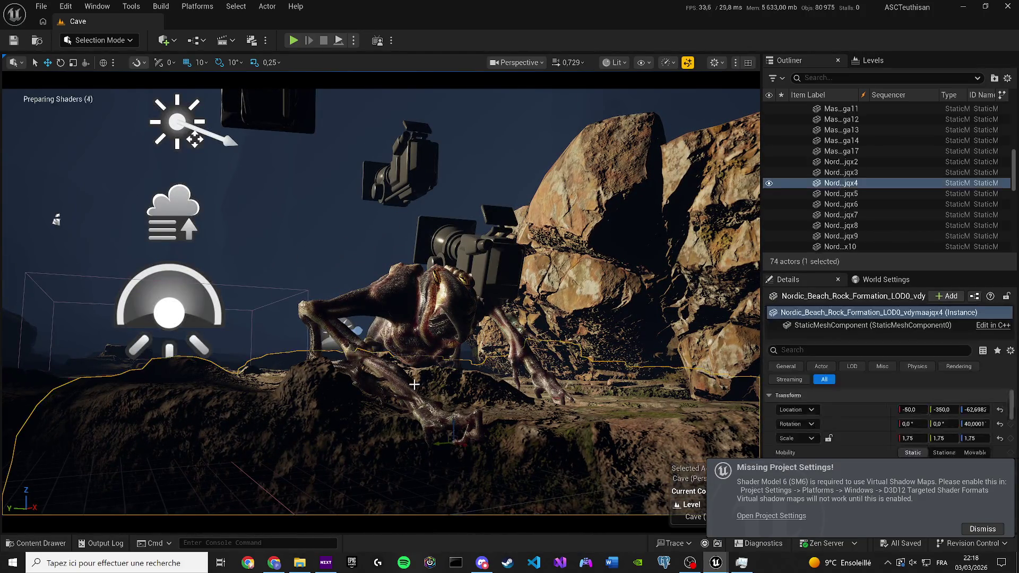
# Step: Open the alien's BP_Teuthisan blueprint via its Edit BP_Teuthisan action
pyautogui.click(91, 40)
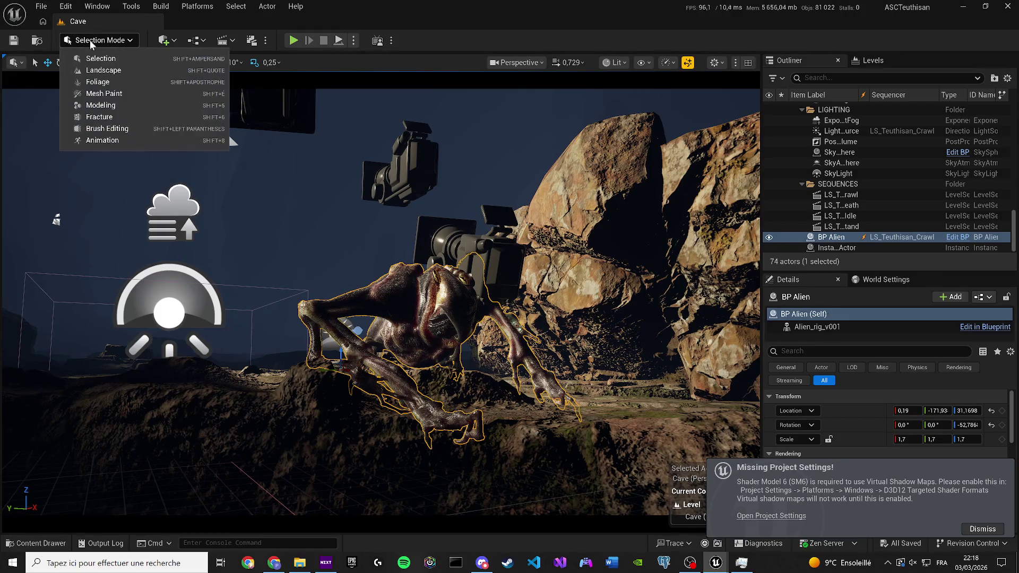
pyautogui.click(90, 40)
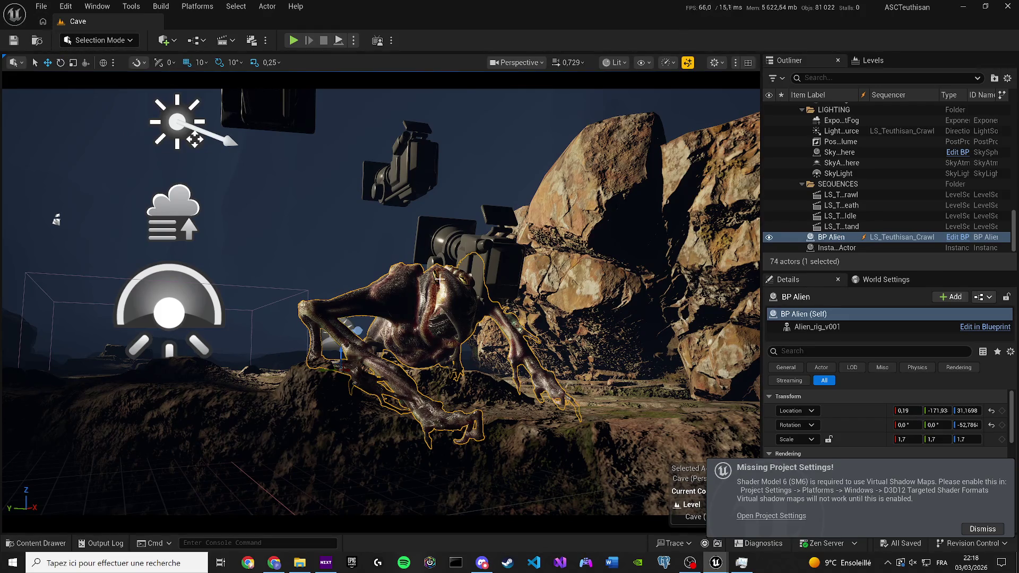
pyautogui.rightClick(419, 278)
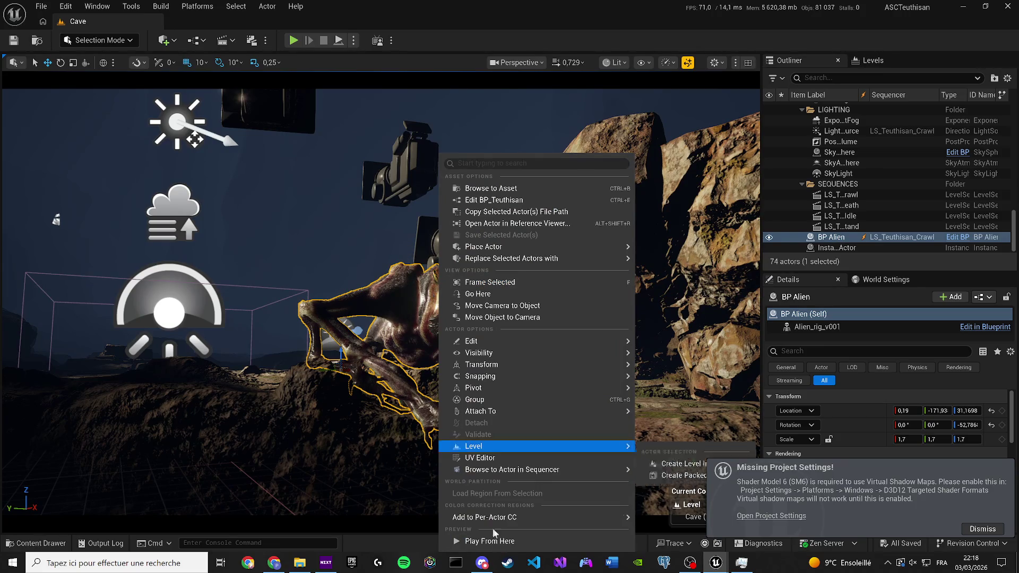
pyautogui.click(490, 200)
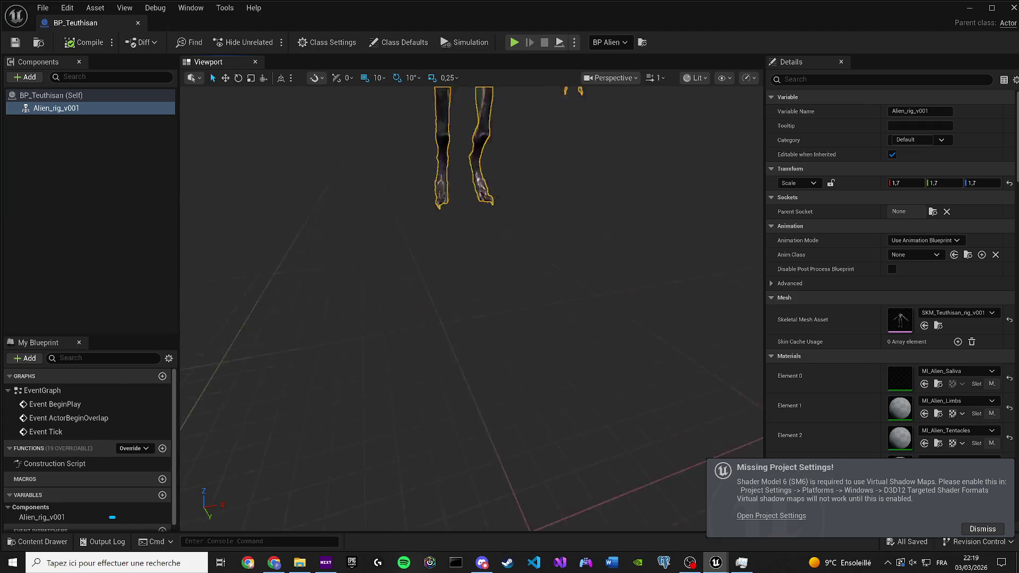
# Step: Dock the BP_Teuthisan blueprint window as a tab beside Cave and return to the level
pyautogui.scroll(5, 472, 308)
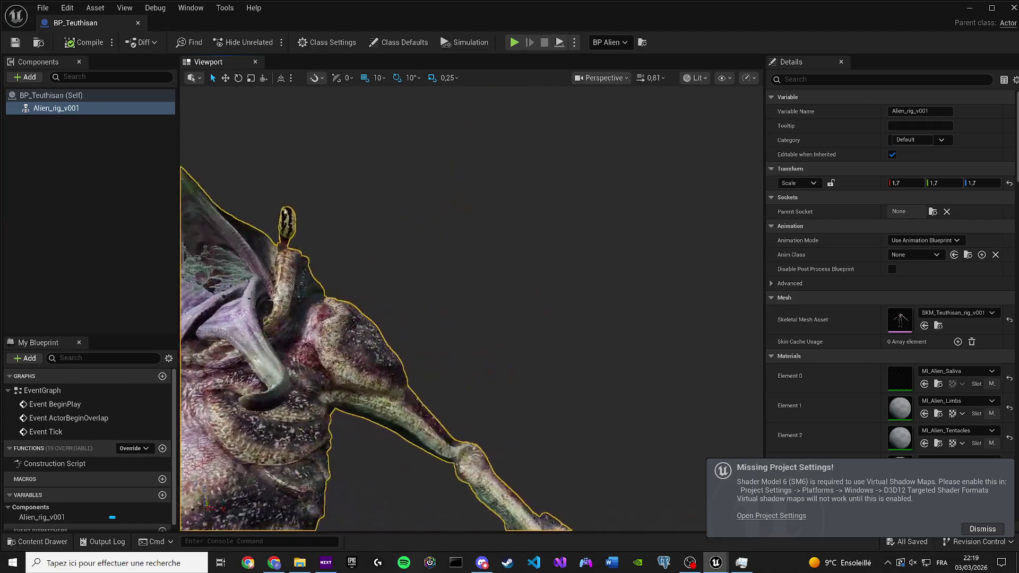
pyautogui.click(983, 530)
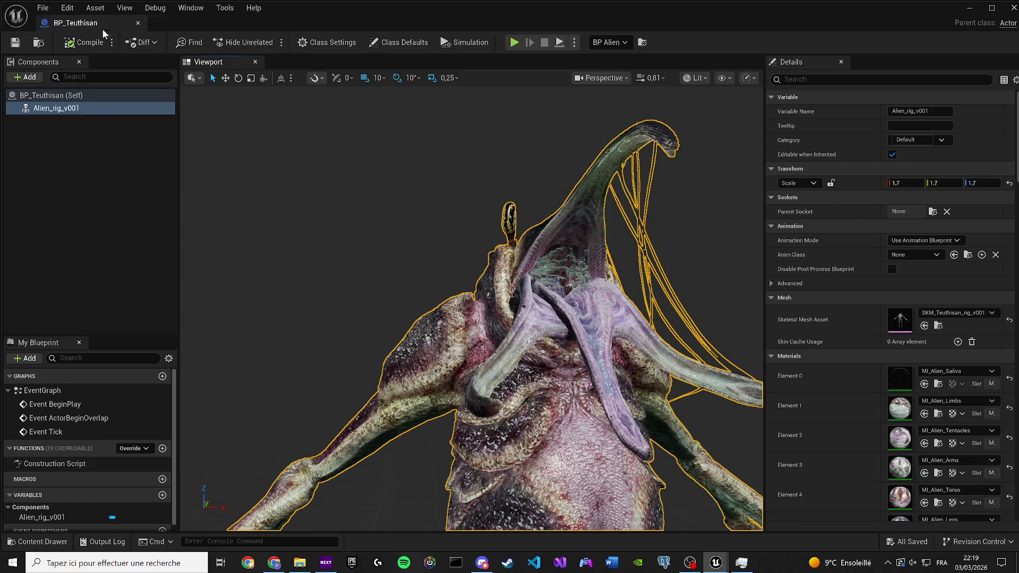
pyautogui.click(138, 23)
pyautogui.moveTo(235, 41); pyautogui.dragTo(207, 23)
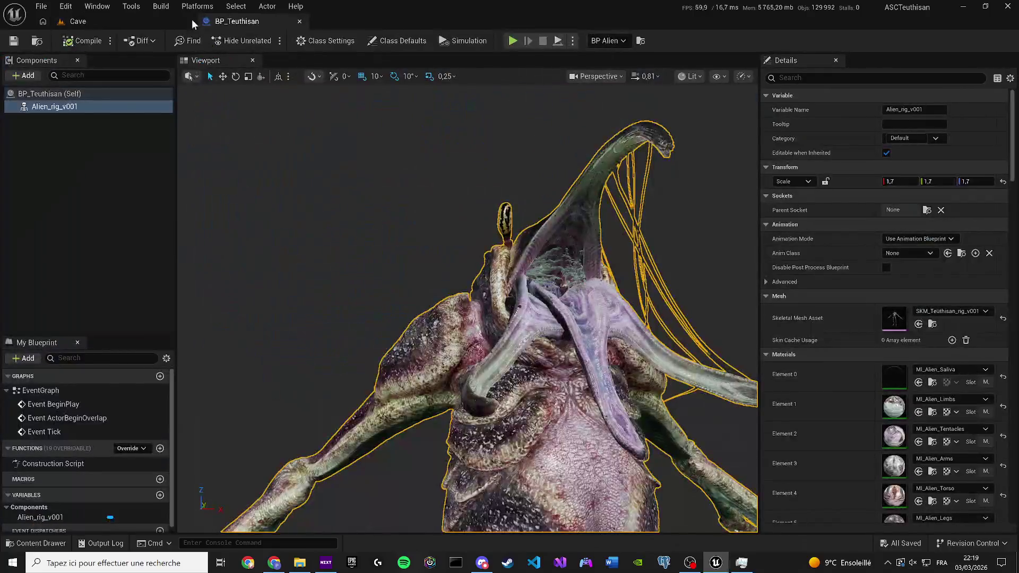
pyautogui.click(107, 24)
# Step: Select the alien creature and switch to Animation Mode with Shift+8
pyautogui.press('Escape')
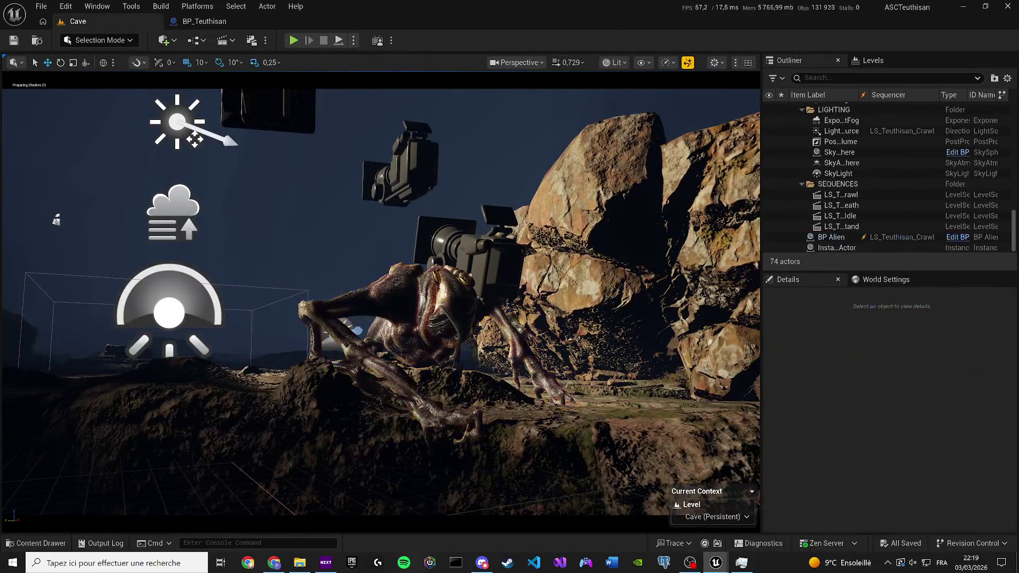
pyautogui.press('w')
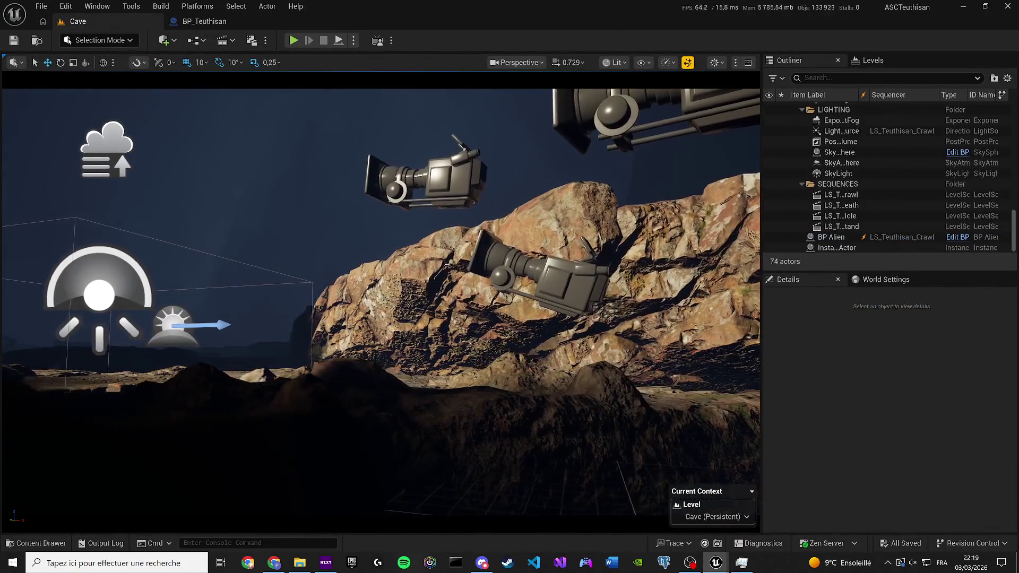
pyautogui.press('s')
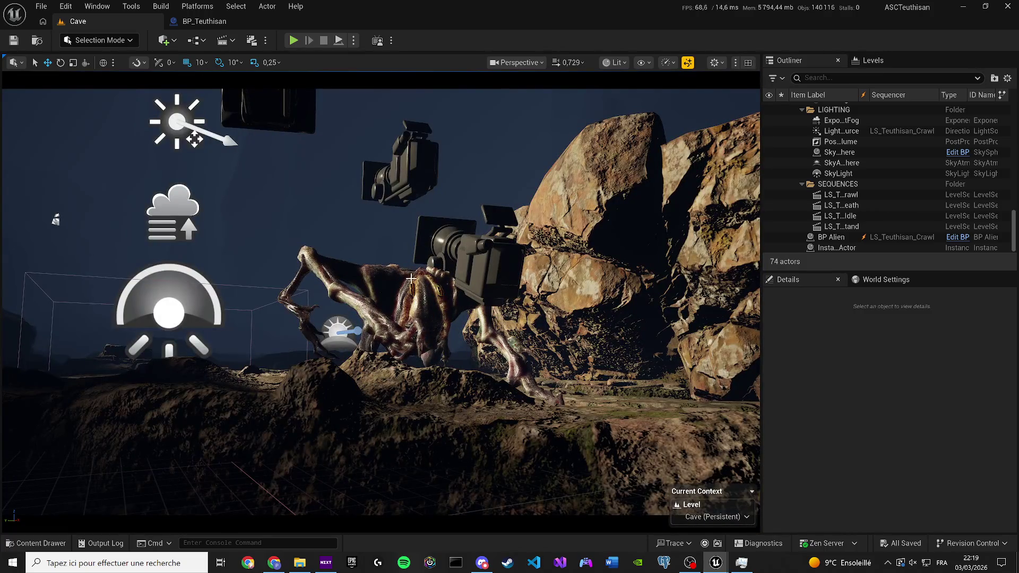
pyautogui.click(414, 298)
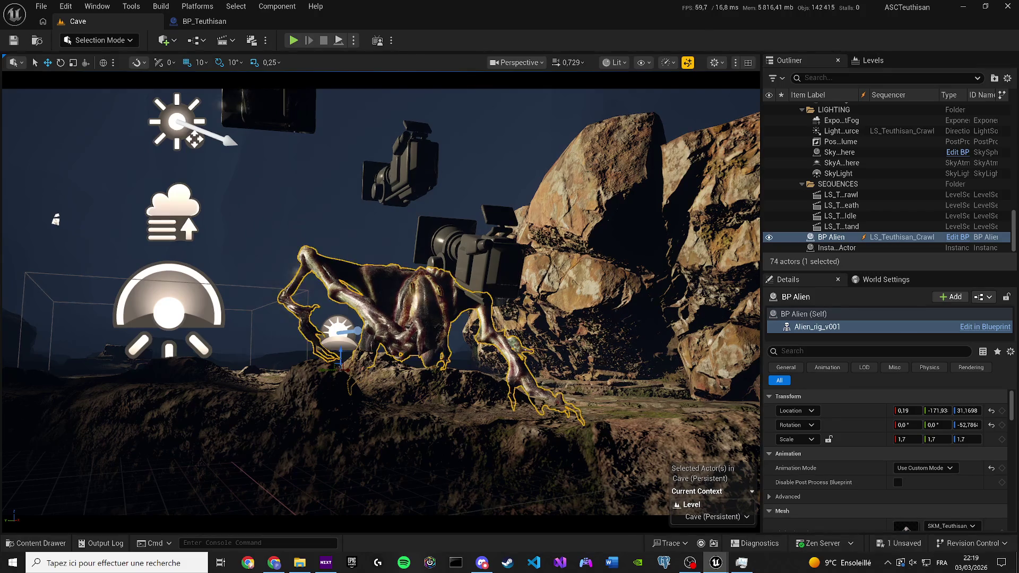
pyautogui.hotkey('shift', '8')
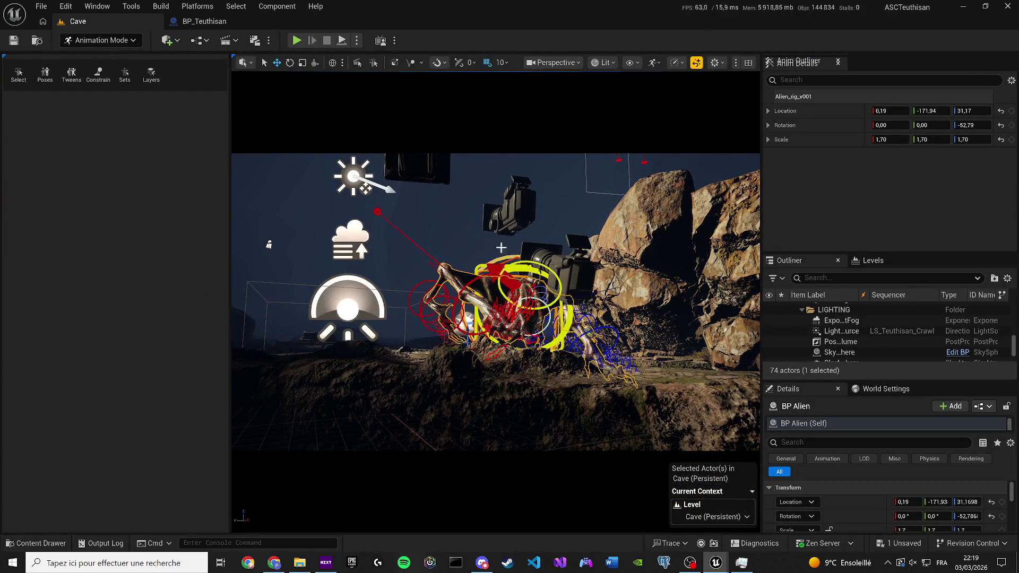
# Step: Collapse the animation tools panel, widen the level view, and dock the Sequencer above it
pyautogui.moveTo(229, 69); pyautogui.dragTo(42, 69)
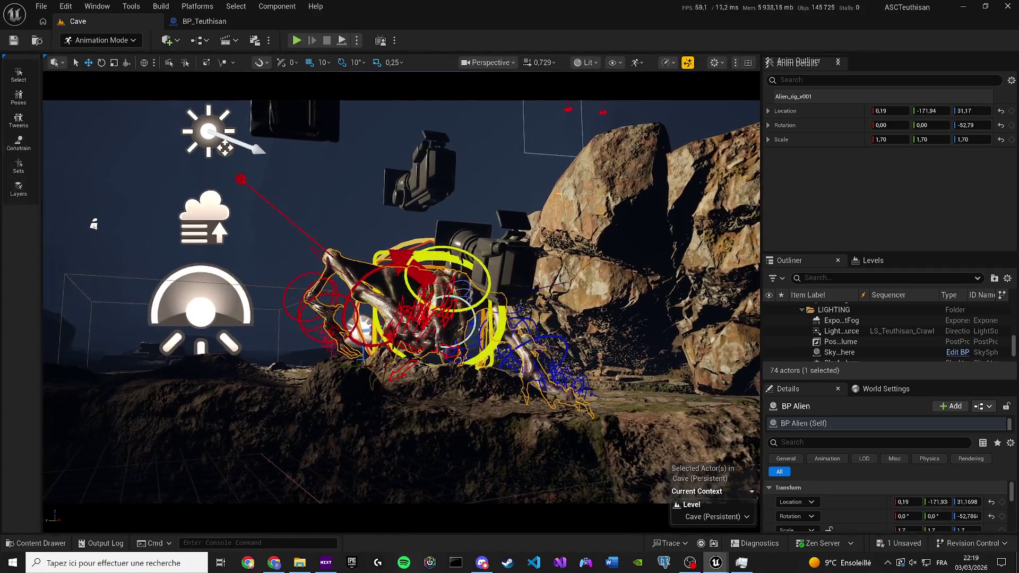
pyautogui.moveTo(763, 116); pyautogui.dragTo(811, 117)
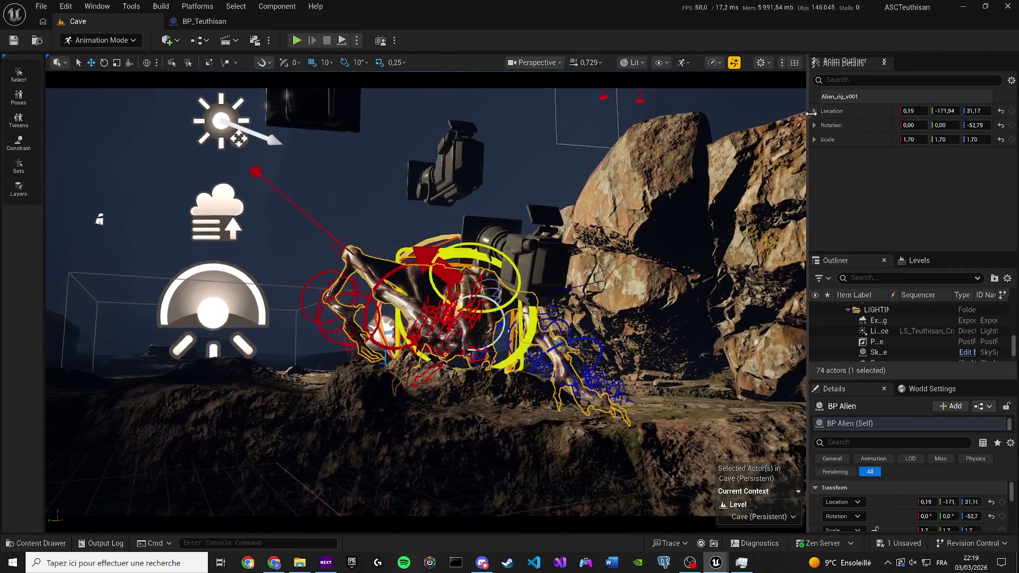
pyautogui.moveTo(239, 139)
pyautogui.mouseDown()
pyautogui.moveTo(451, 139)
pyautogui.moveTo(207, 112)
pyautogui.mouseUp()
pyautogui.press('g')
pyautogui.press('g')
pyautogui.press('g')
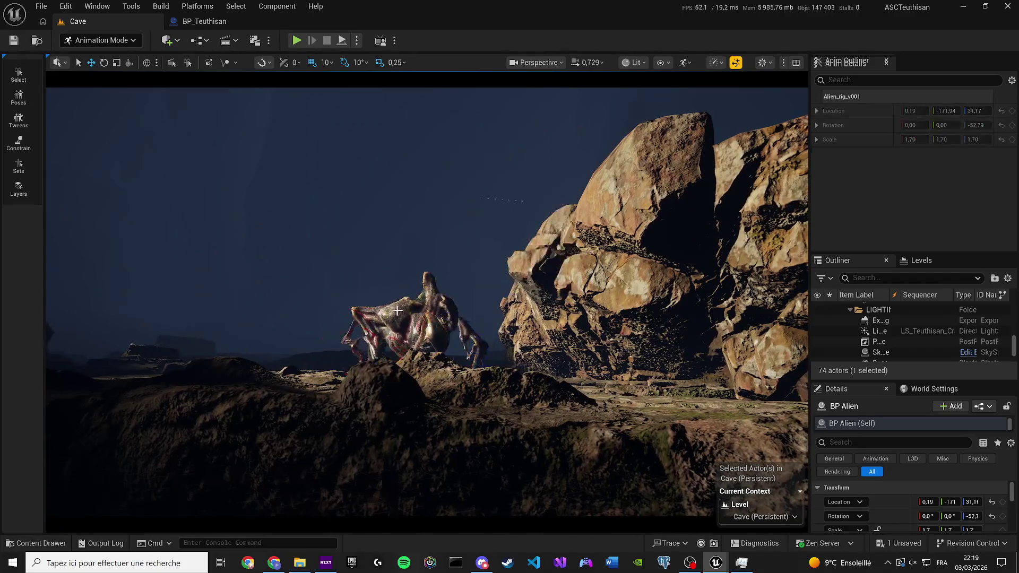
pyautogui.press('g')
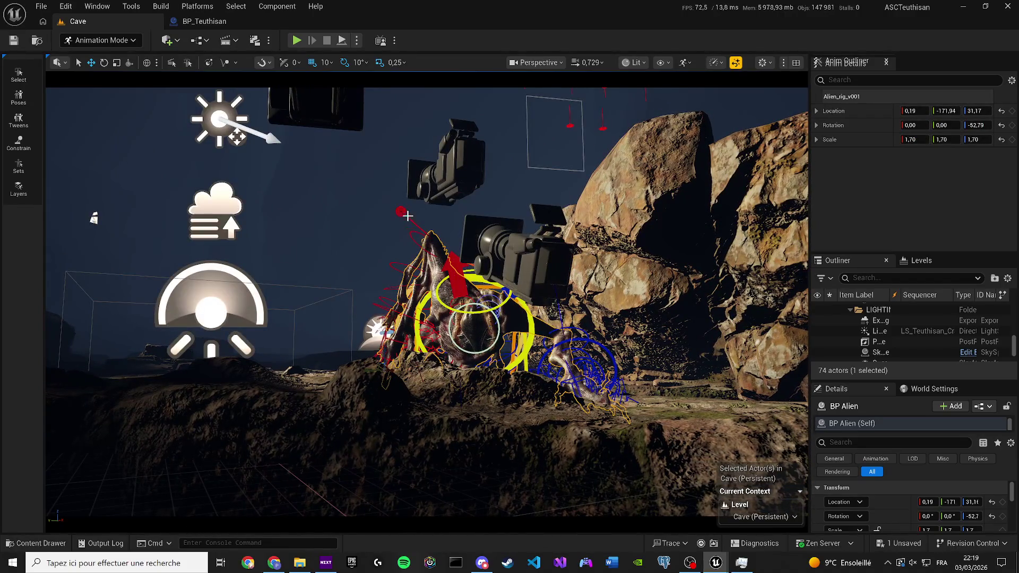
pyautogui.press('Escape')
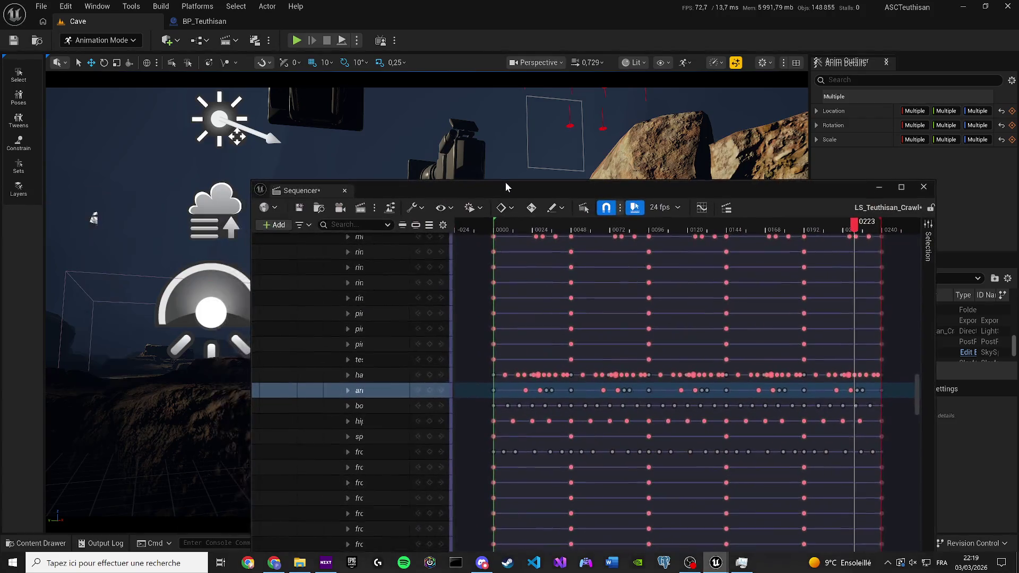
pyautogui.moveTo(300, 182)
pyautogui.mouseDown()
pyautogui.moveTo(225, 130)
pyautogui.moveTo(286, 69)
pyautogui.moveTo(240, 31)
pyautogui.moveTo(276, 64)
pyautogui.moveTo(215, 27)
pyautogui.mouseUp()
pyautogui.moveTo(214, 77); pyautogui.dragTo(214, 78)
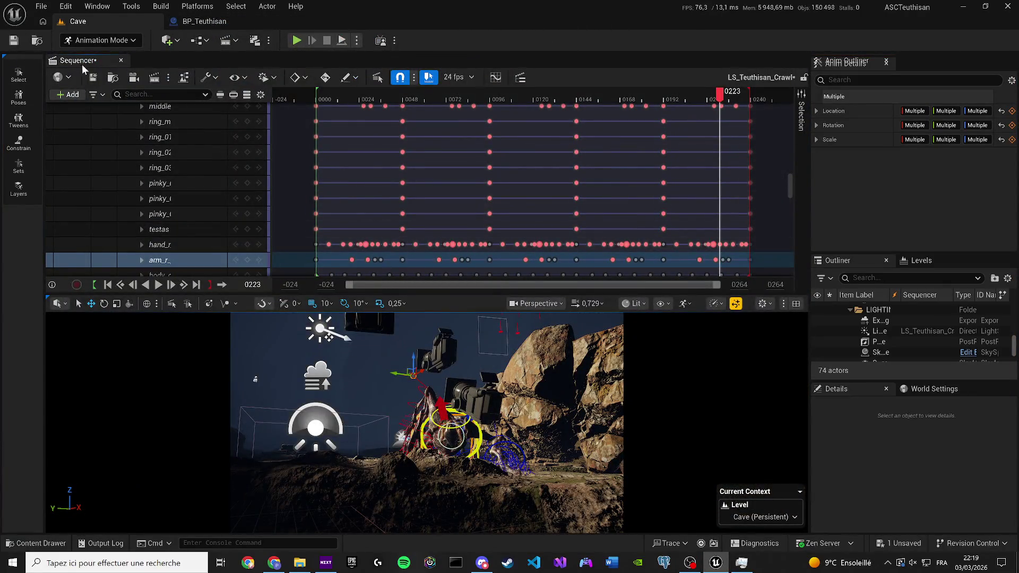
# Step: Save the LS_Teuthisan_Crawl sequence and play it back from the start
pyautogui.click(93, 80)
pyautogui.click(322, 95)
pyautogui.press('space')
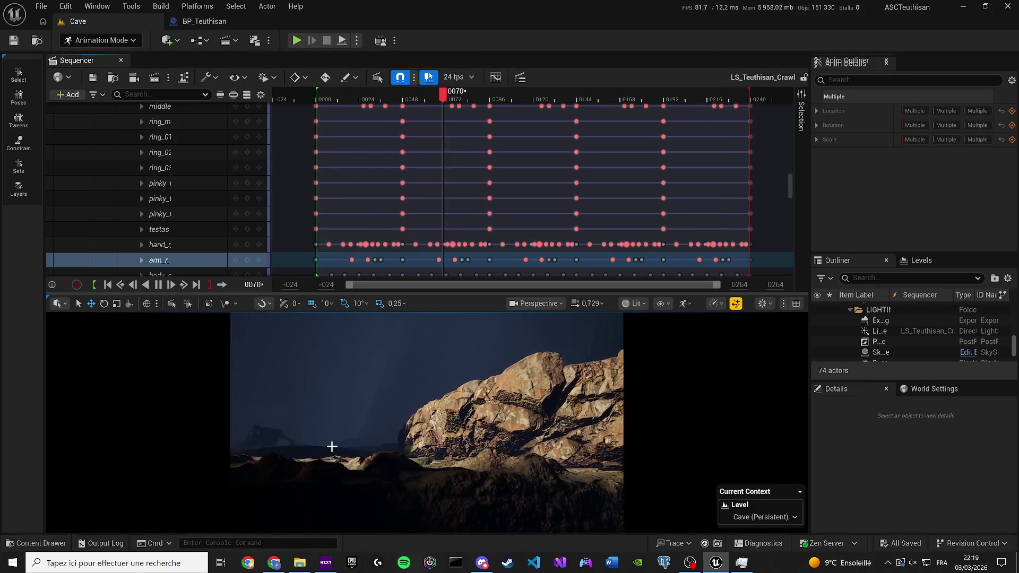
pyautogui.press('space')
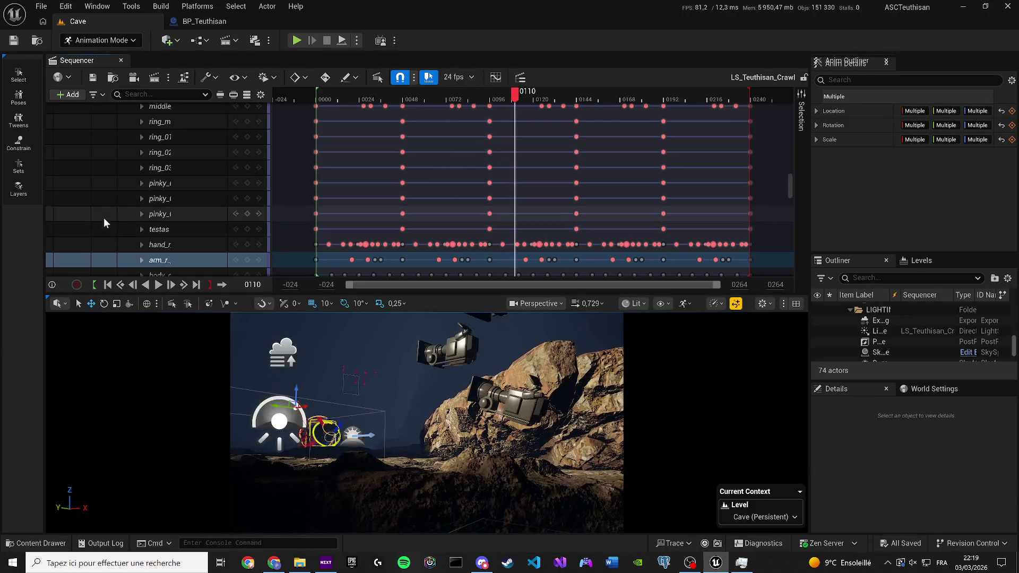
# Step: Open and close the Movie Render Queue, then maximize the level view with F11
pyautogui.click(153, 79)
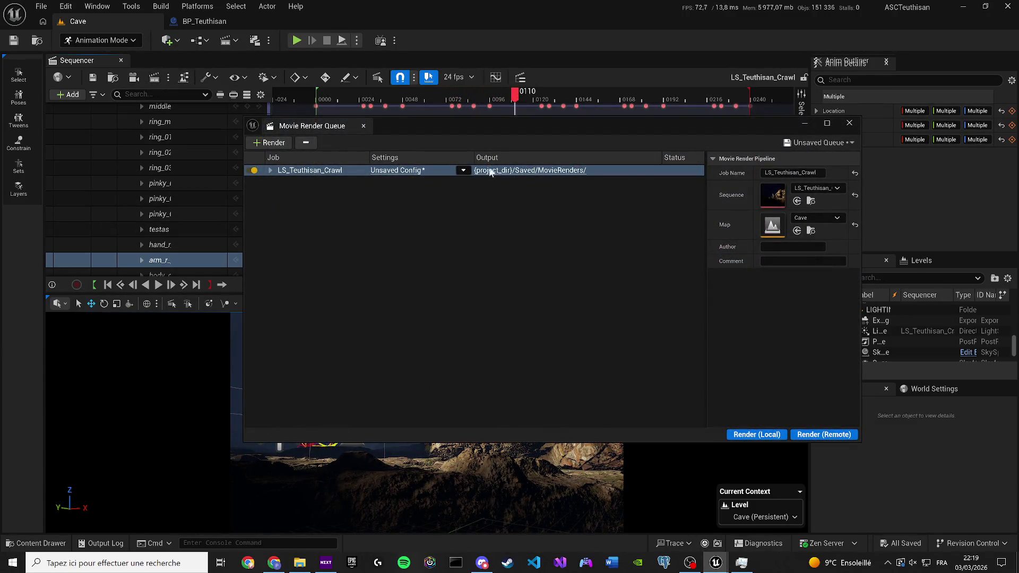
pyautogui.click(849, 122)
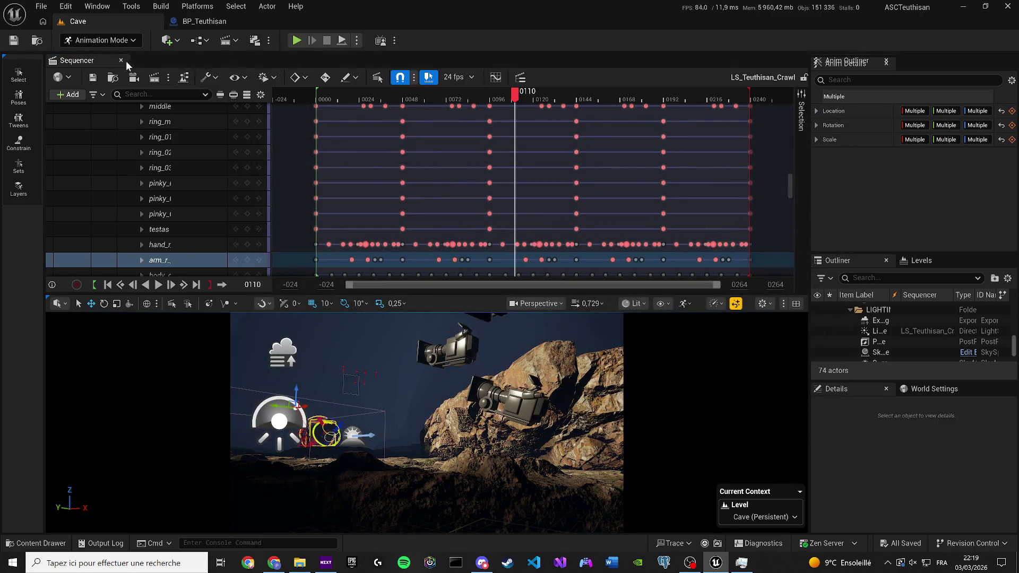
pyautogui.press('F11')
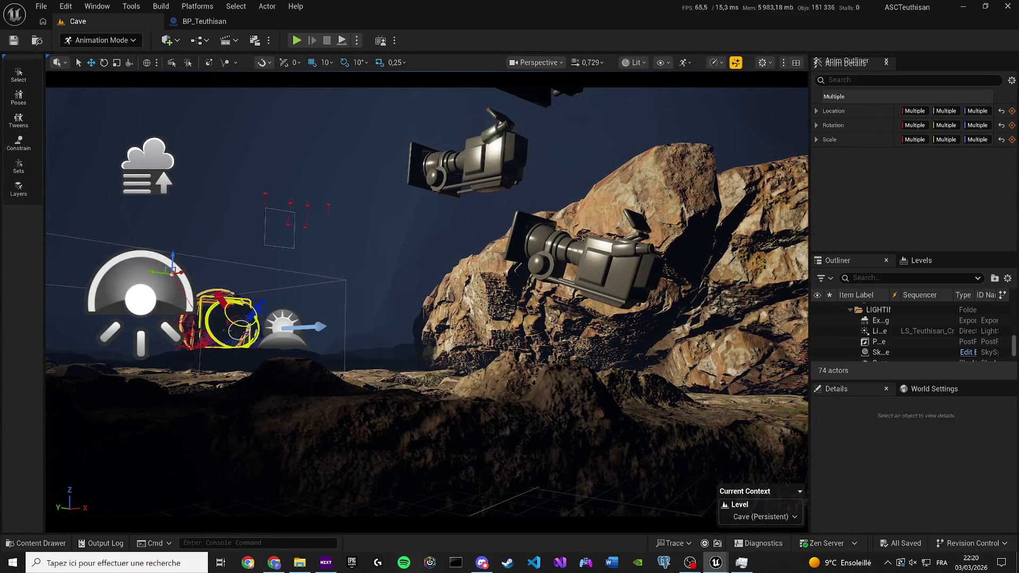
# Step: Pick LS_Teuthisan_Death from the Cinematics list under Edit Existing Cinematic
pyautogui.click(229, 40)
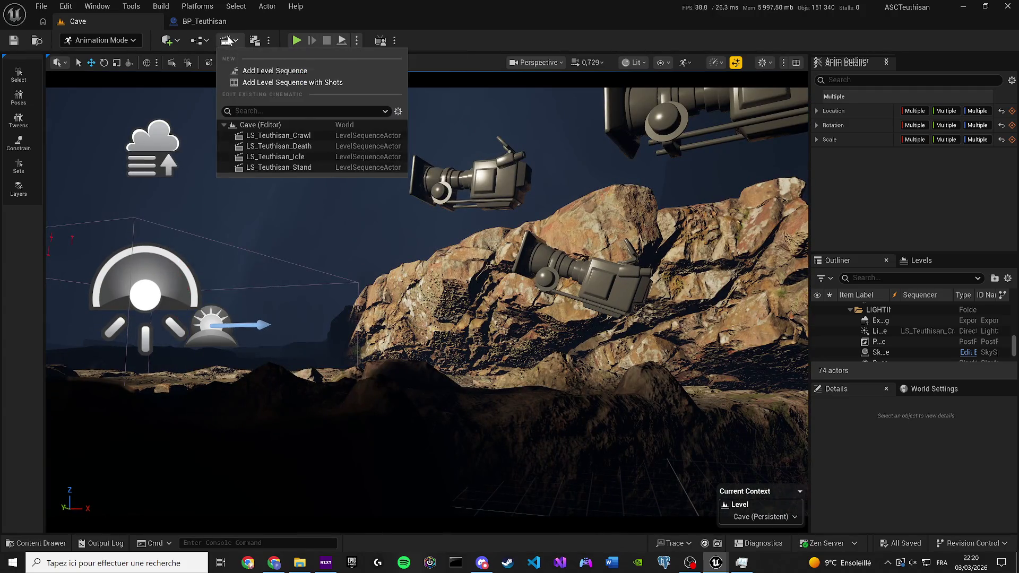
pyautogui.click(280, 144)
pyautogui.click(275, 133)
pyautogui.click(229, 40)
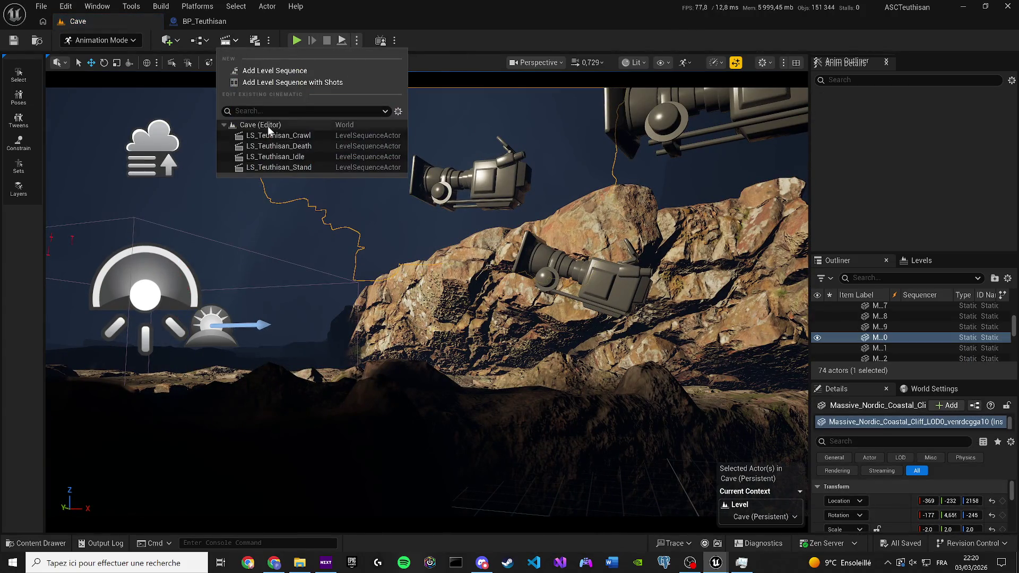
pyautogui.click(277, 150)
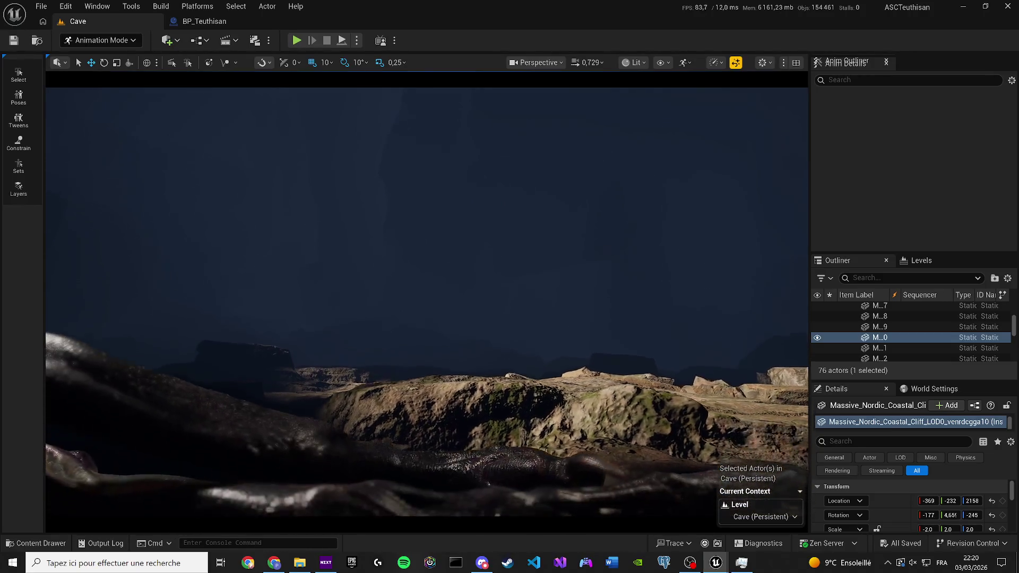
# Step: Quick Render the death sequence, then close the render preview and image viewer
pyautogui.click(250, 44)
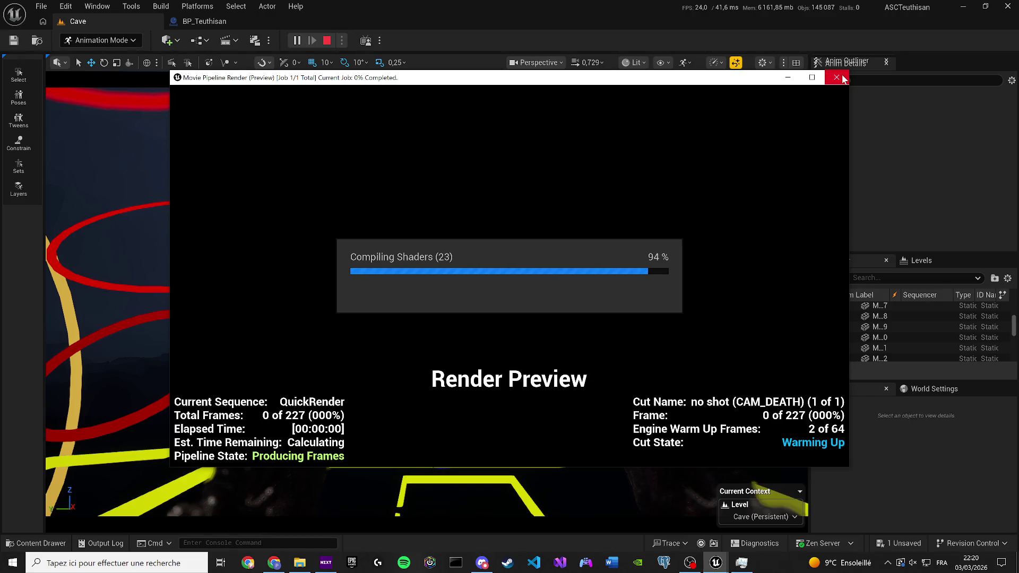
pyautogui.click(842, 77)
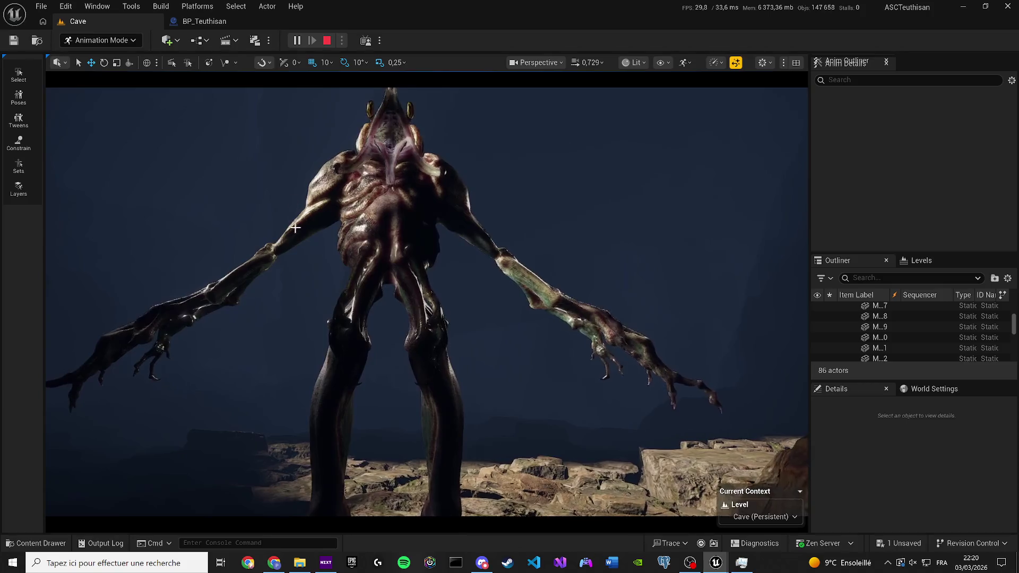
pyautogui.press('Escape')
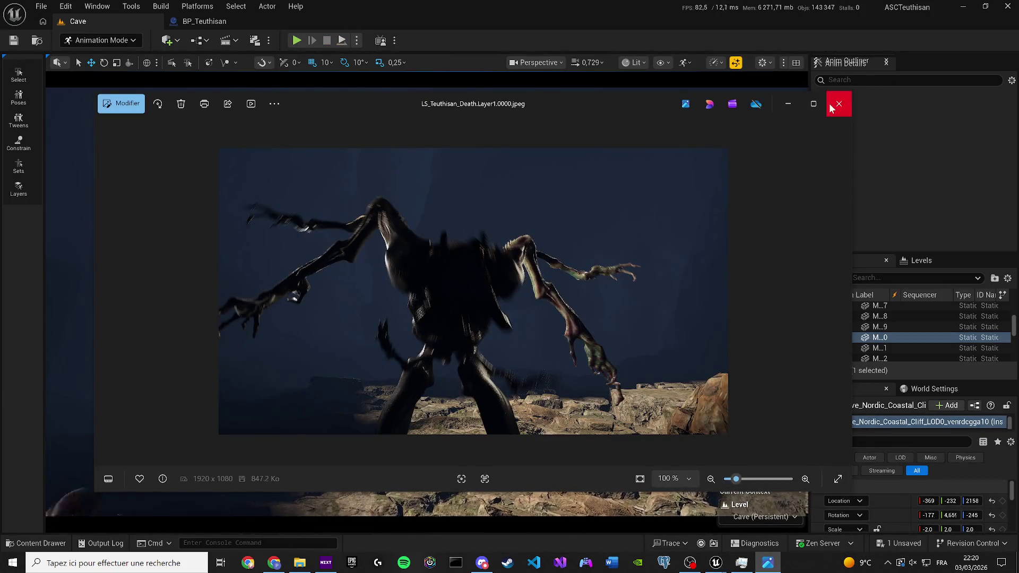
pyautogui.click(830, 104)
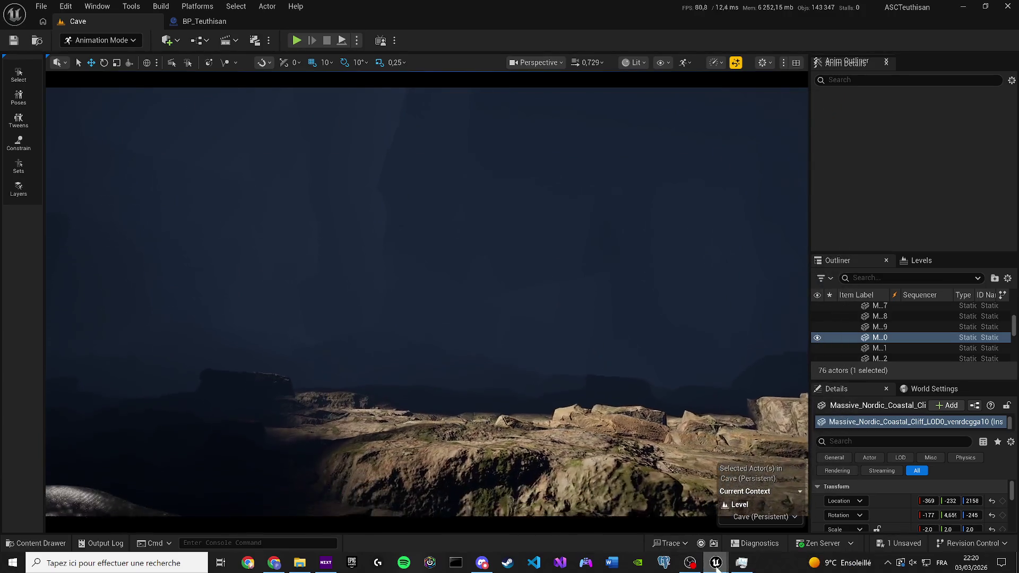
# Step: Open the LS_Teuthisan_Stand sequence from the Cinematics list
pyautogui.moveTo(716, 561)
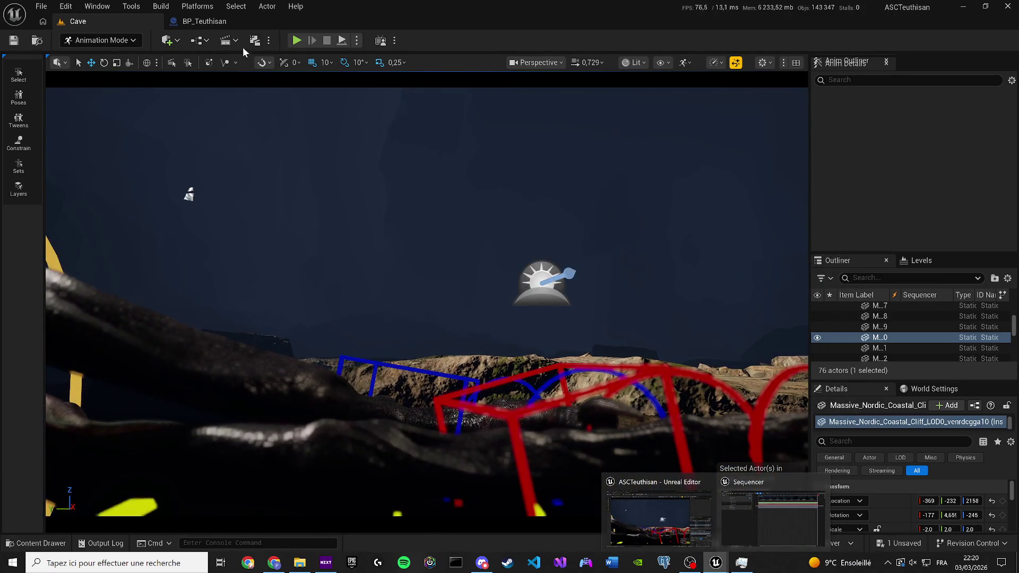
pyautogui.click(229, 41)
pyautogui.click(279, 167)
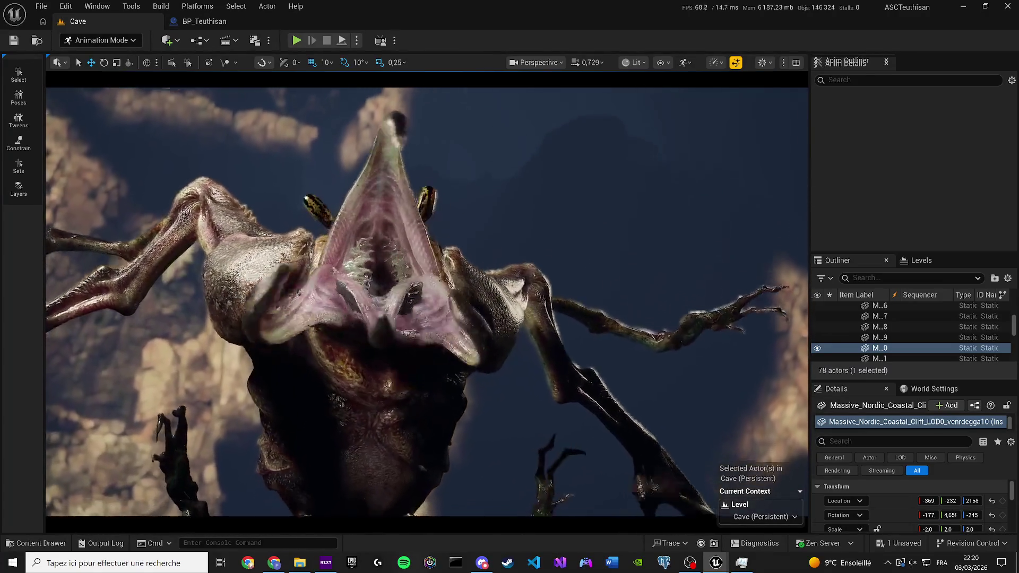
# Step: Select the creature rig, play the LS_Teuthisan_Stand sequence, then deselect the creature
pyautogui.press('space')
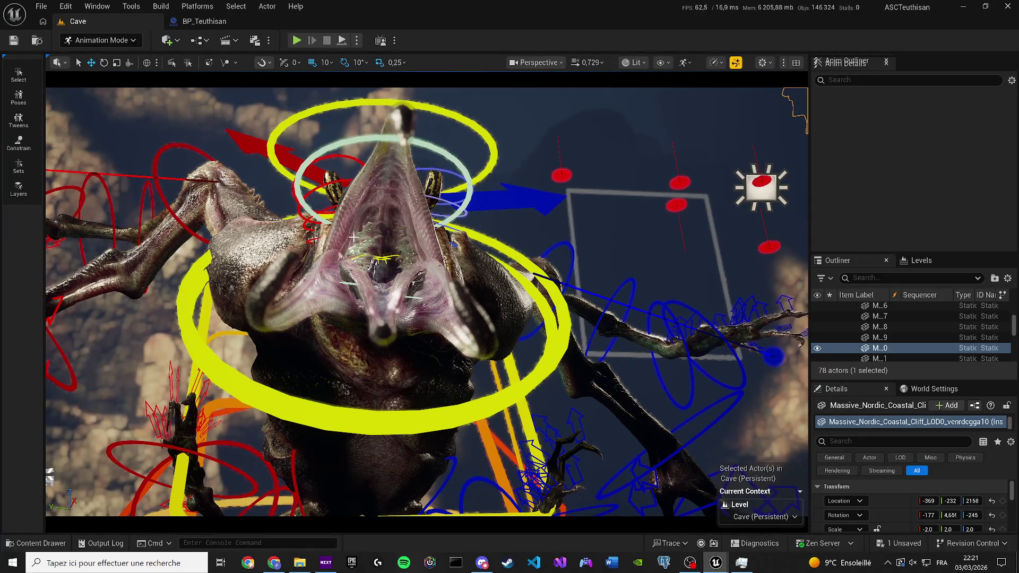
pyautogui.click(243, 280)
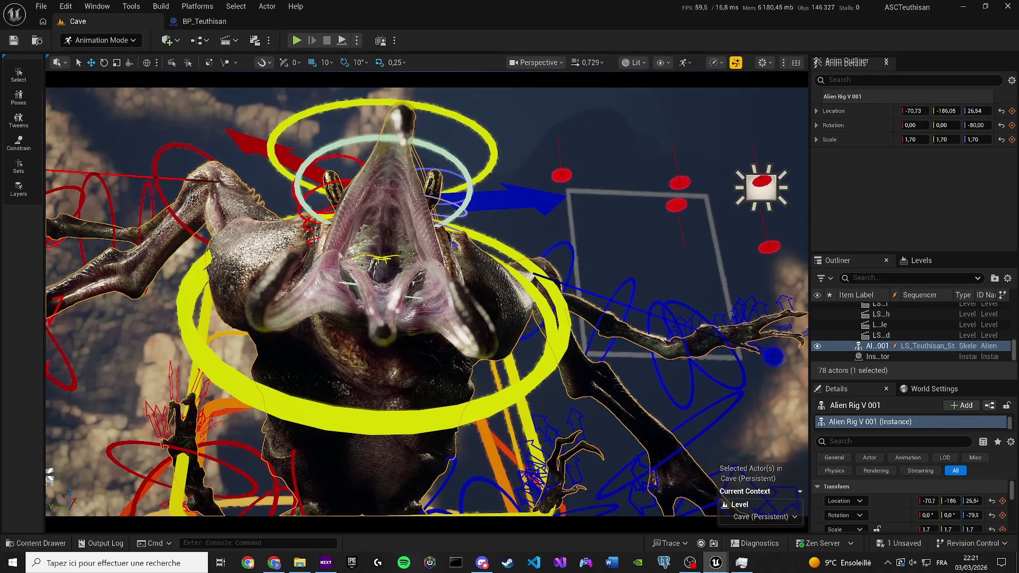
pyautogui.press('space')
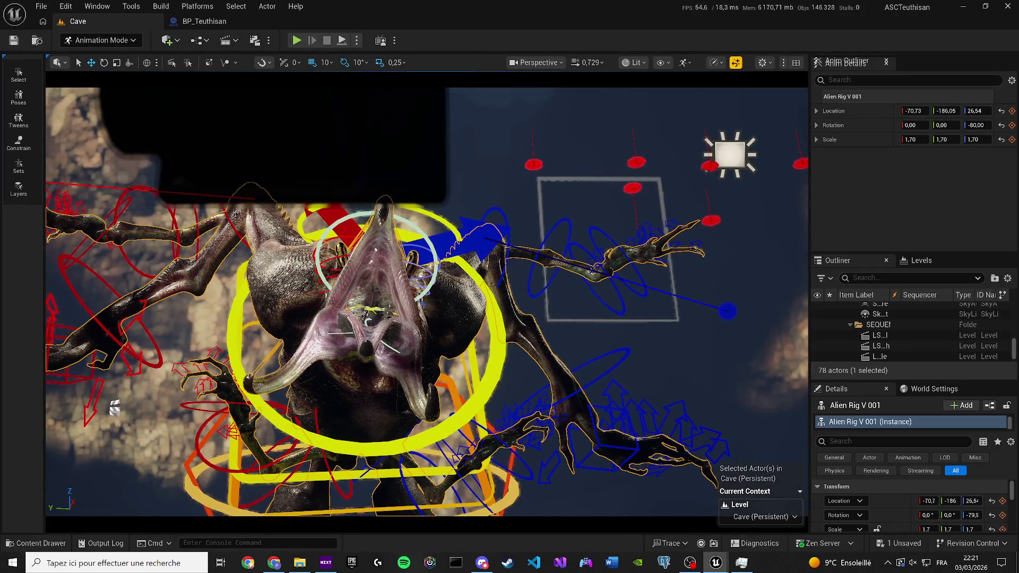
pyautogui.press('Escape')
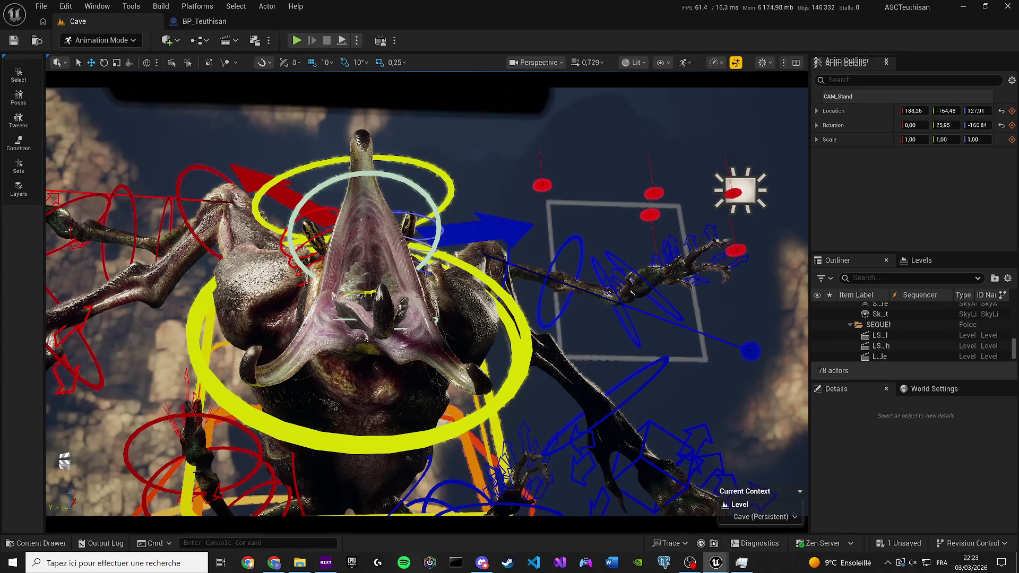
# Step: Select the Jaw_r_ctrl control, then switch from Animation Mode back to Selection Mode with Shift+1
pyautogui.click(346, 318)
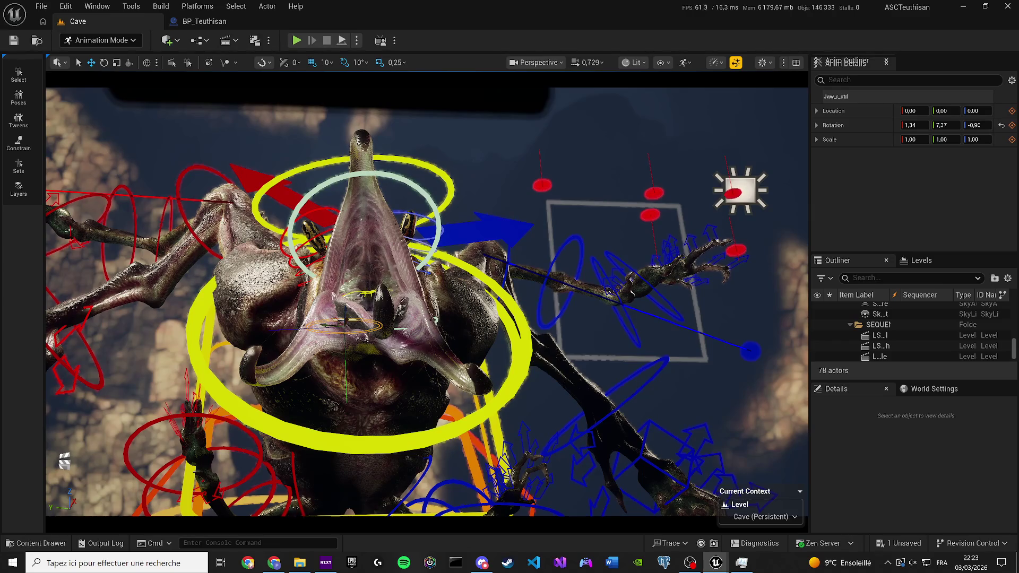
pyautogui.hotkey('shift', '1')
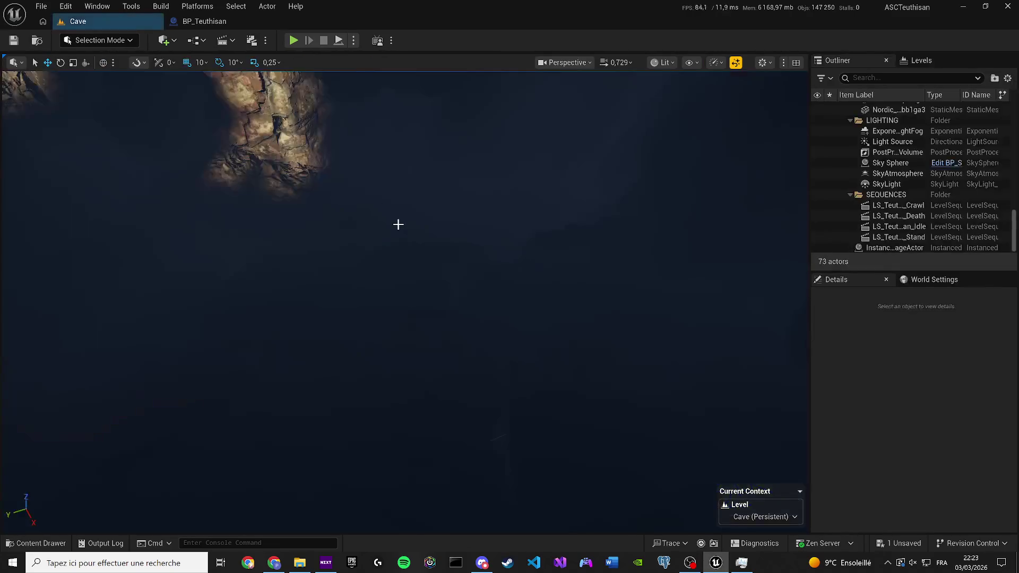
# Step: Switch the Cave level viewport shading from Lit to Unlit
pyautogui.click(663, 63)
pyautogui.click(678, 116)
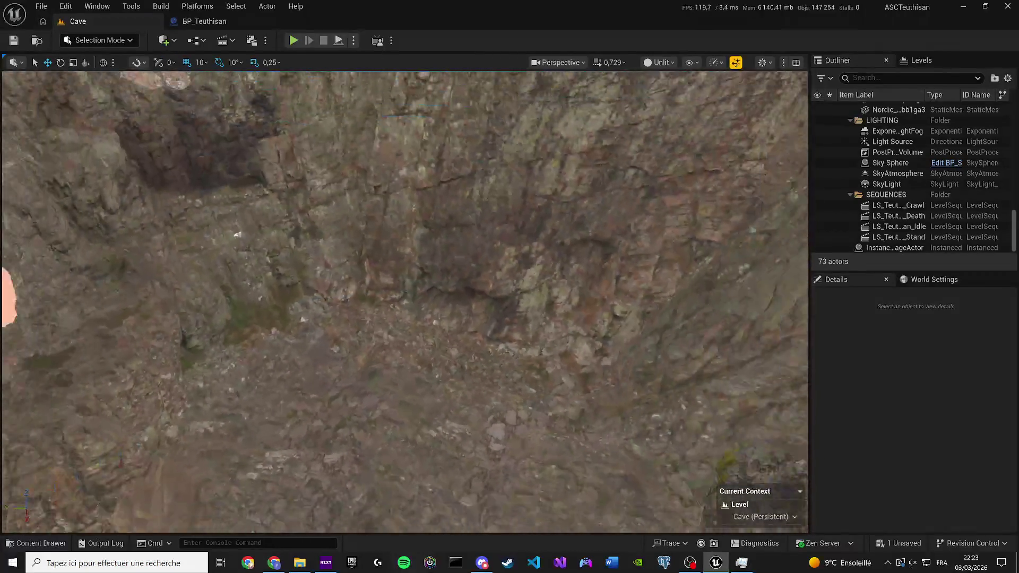
pyautogui.scroll(2, 405, 302)
pyautogui.scroll(-5, 404, 303)
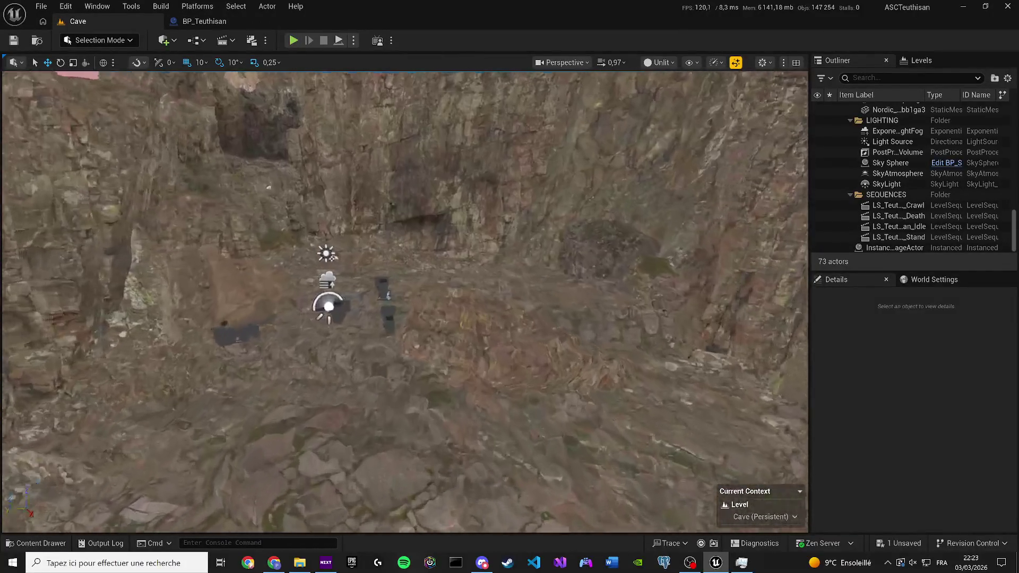
pyautogui.scroll(3, 404, 303)
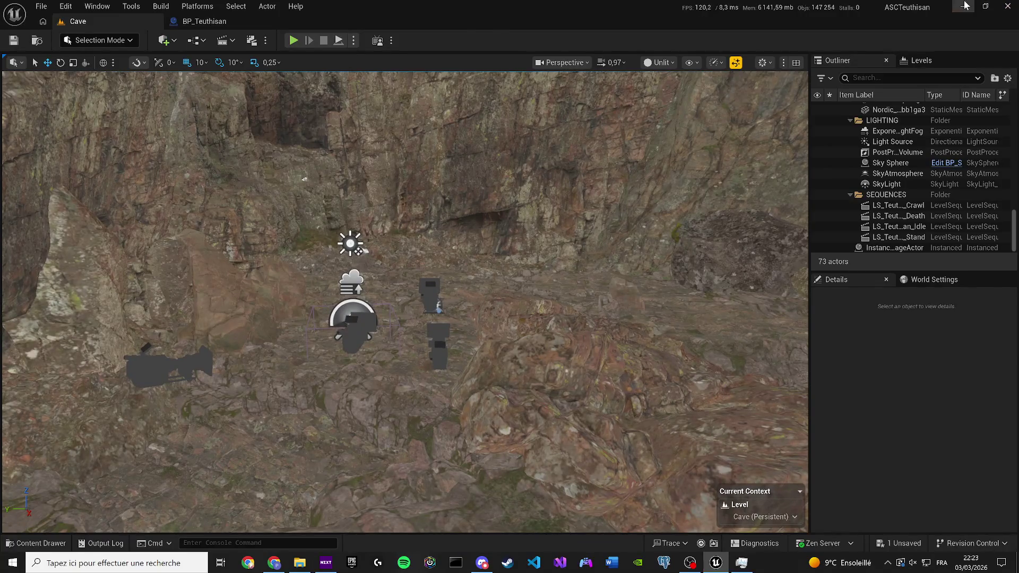
# Step: Minimize Unreal and show the desktop NEXA folder's Properties (54,2 Go, 16 577 files)
pyautogui.click(965, 6)
pyautogui.moveTo(793, 231)
pyautogui.mouseDown()
pyautogui.moveTo(845, 292)
pyautogui.moveTo(795, 298)
pyautogui.mouseUp()
pyautogui.rightClick(845, 294)
pyautogui.click(849, 548)
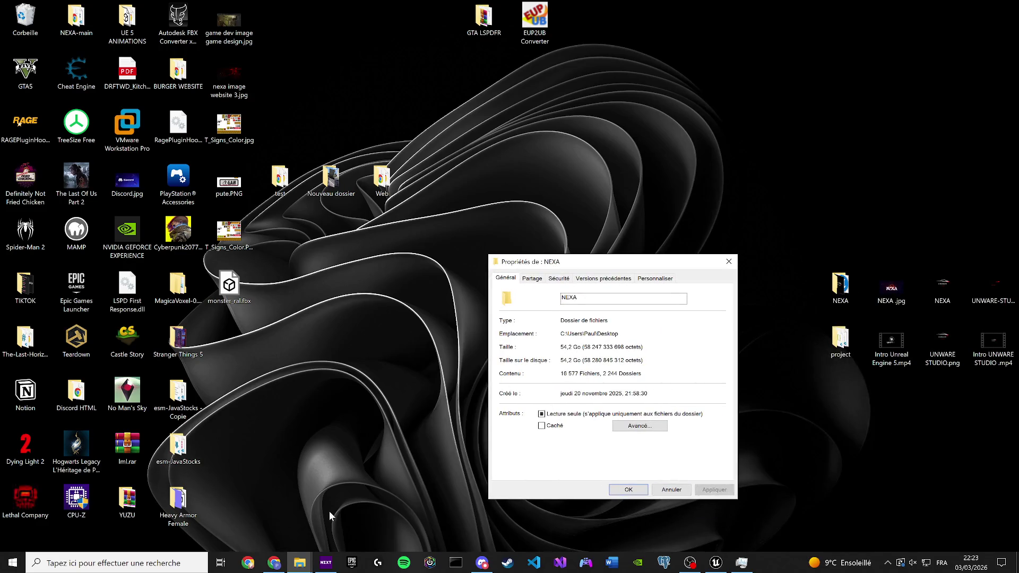
# Step: Copy the NEXA folder's 18 822 items to local drive H:, then return to Unreal
pyautogui.click(729, 261)
pyautogui.moveTo(791, 213)
pyautogui.mouseDown()
pyautogui.moveTo(848, 272)
pyautogui.moveTo(851, 305)
pyautogui.mouseUp()
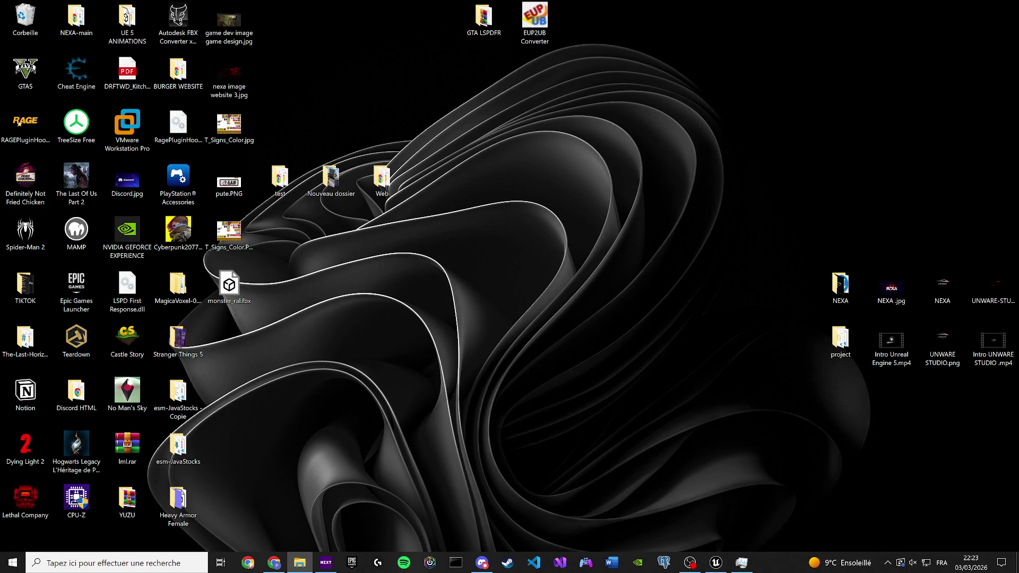
pyautogui.moveTo(706, 186)
pyautogui.mouseDown()
pyautogui.moveTo(841, 268)
pyautogui.moveTo(850, 297)
pyautogui.mouseUp()
pyautogui.doubleClick(850, 297)
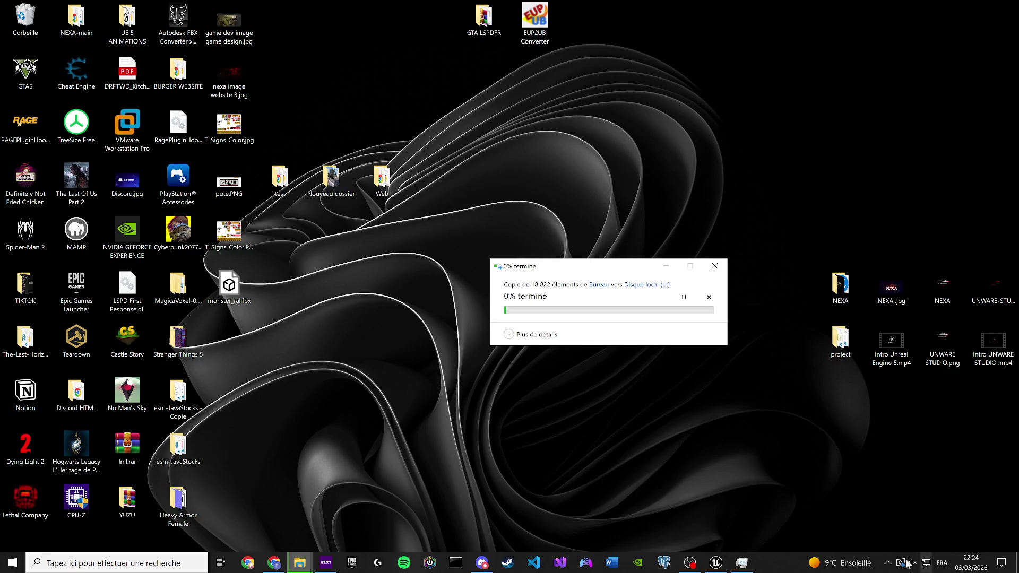
pyautogui.click(716, 562)
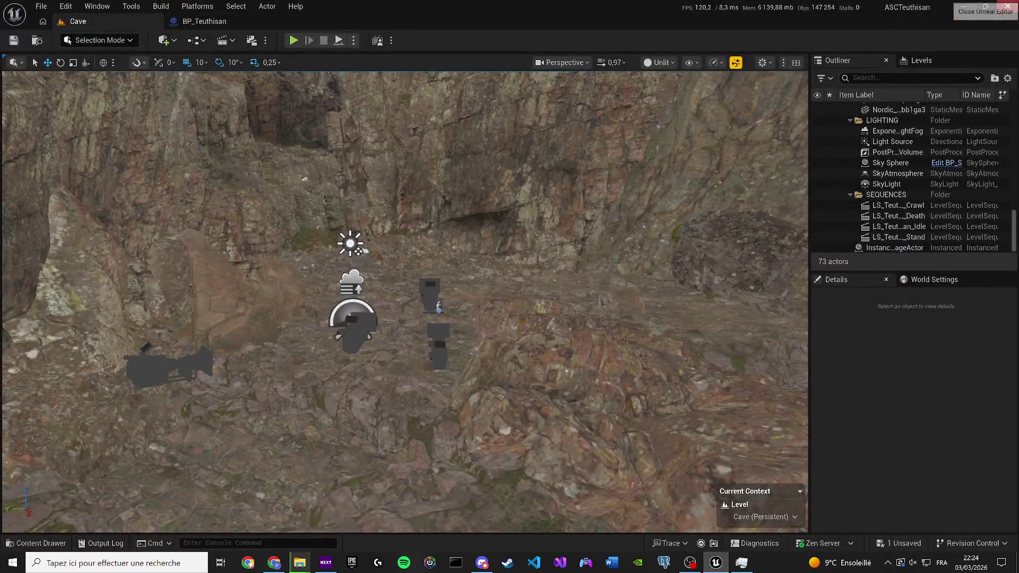
# Step: Quit Unreal Editor, choosing Save Selected to keep the LS_Teuthisan_Death sequence
pyautogui.hotkey('ctrl', 'shift', 's')
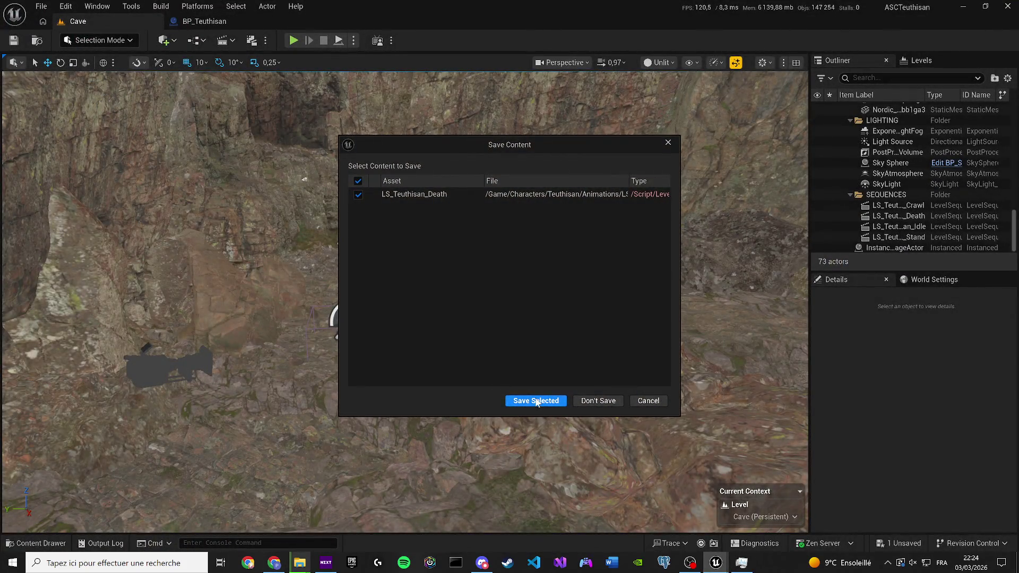
pyautogui.click(536, 401)
pyautogui.moveTo(299, 563)
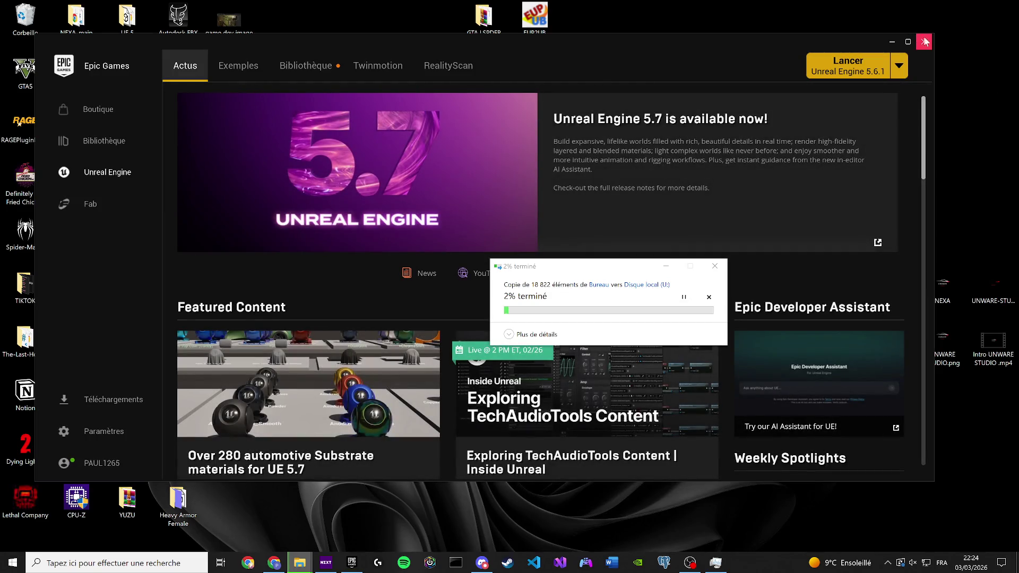
# Step: Close the Epic Games Launcher window, leaving the 18 822-item copy running at 2%
pyautogui.click(923, 41)
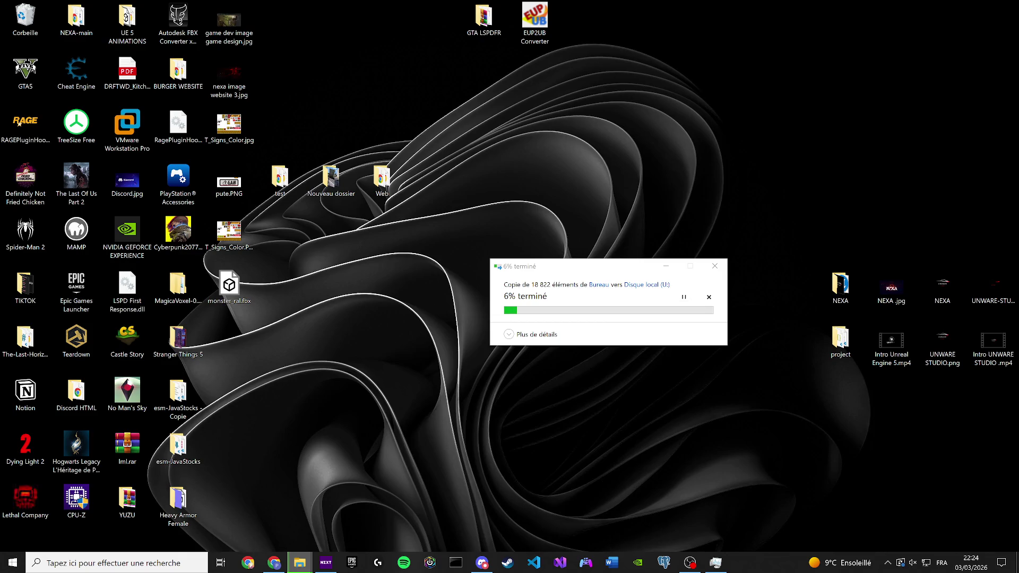
# Step: Pick Unreal Engine 5.6 in the Select Unreal Engine Version dialog and launch the project
pyautogui.click(430, 273)
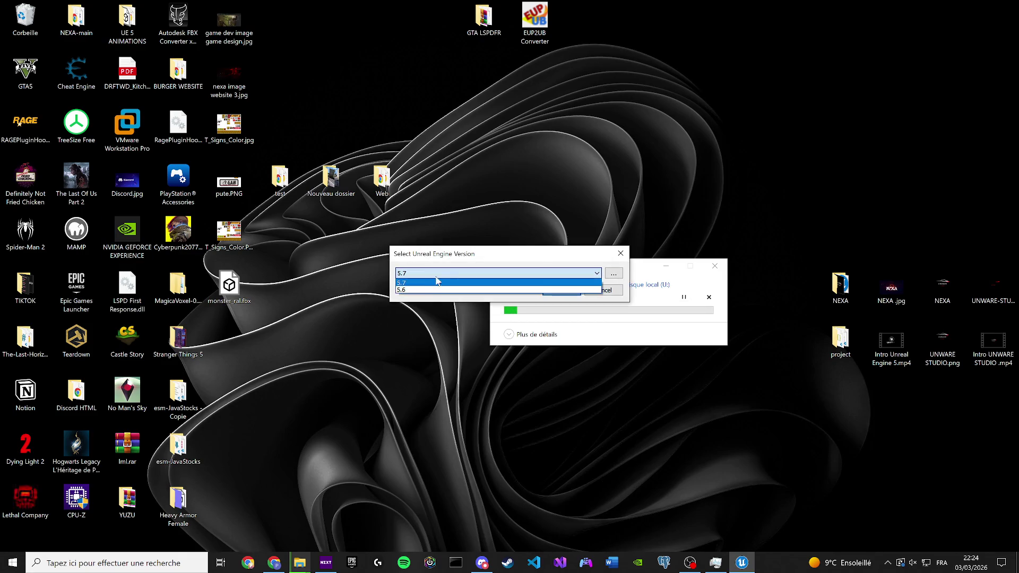
pyautogui.click(433, 290)
pyautogui.click(544, 291)
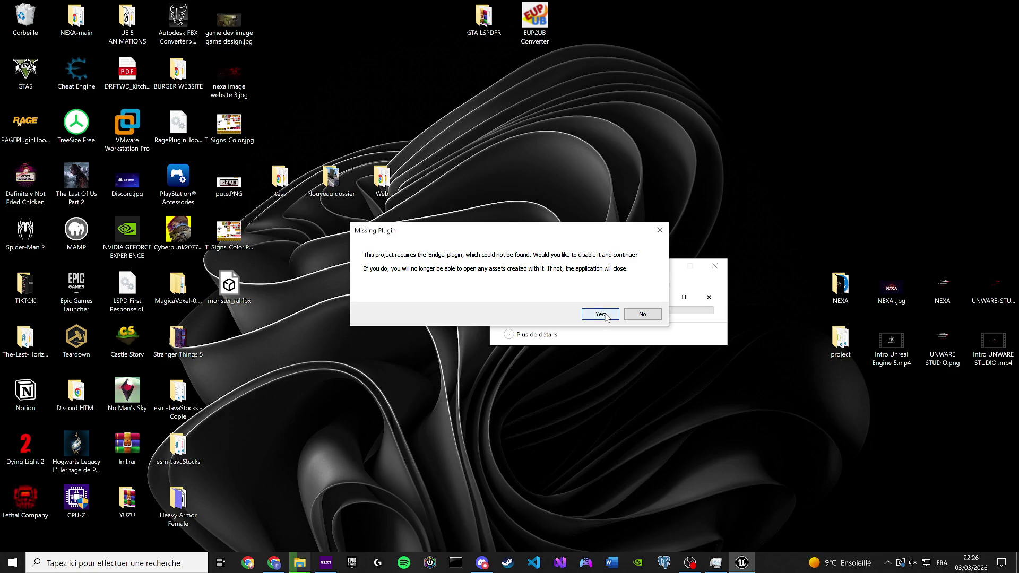
# Step: Disable the missing Bridge plugin to continue loading and minimize the file copy progress window
pyautogui.click(605, 315)
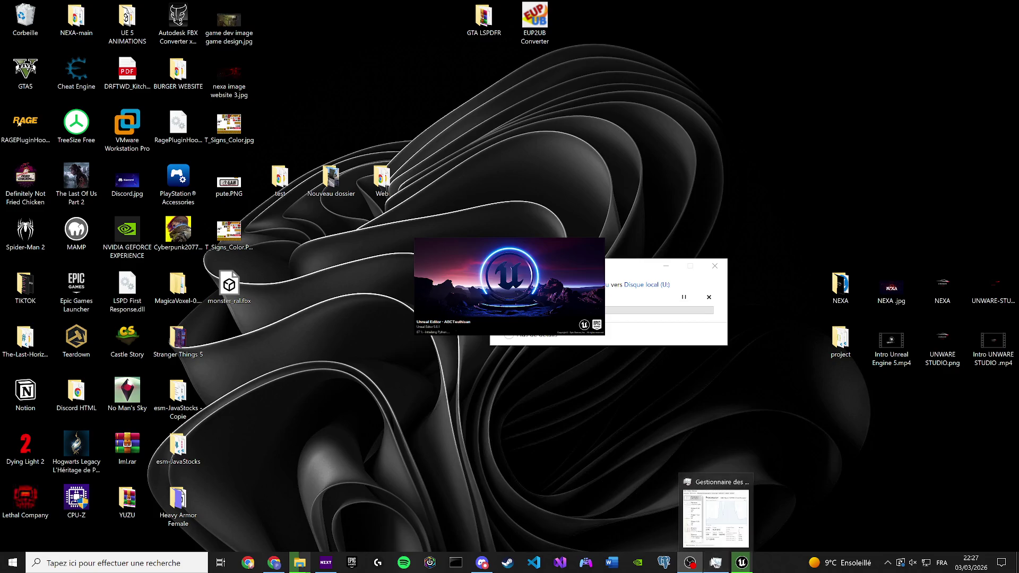
pyautogui.moveTo(741, 563); pyautogui.dragTo(716, 563)
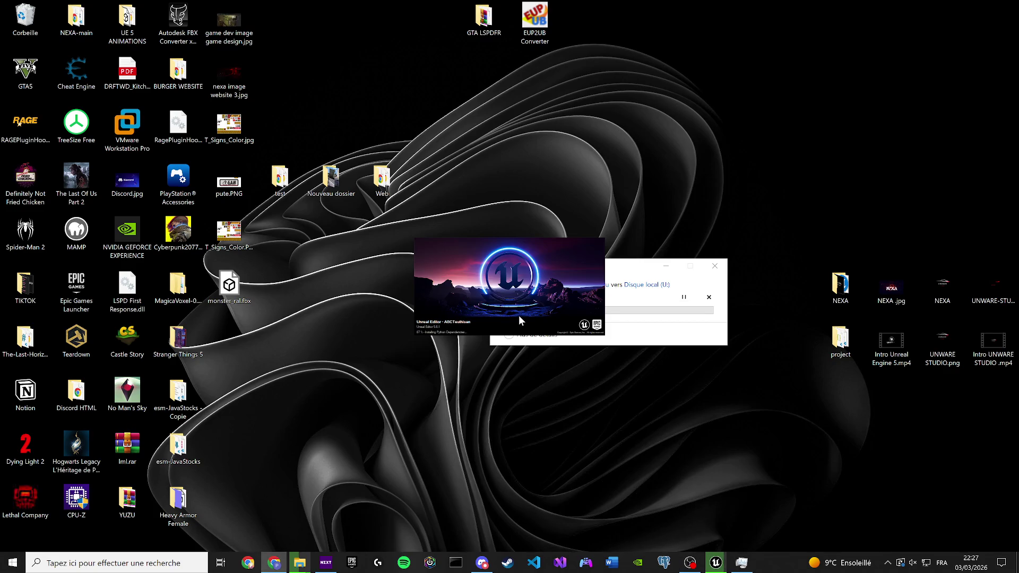
pyautogui.click(676, 276)
pyautogui.click(662, 271)
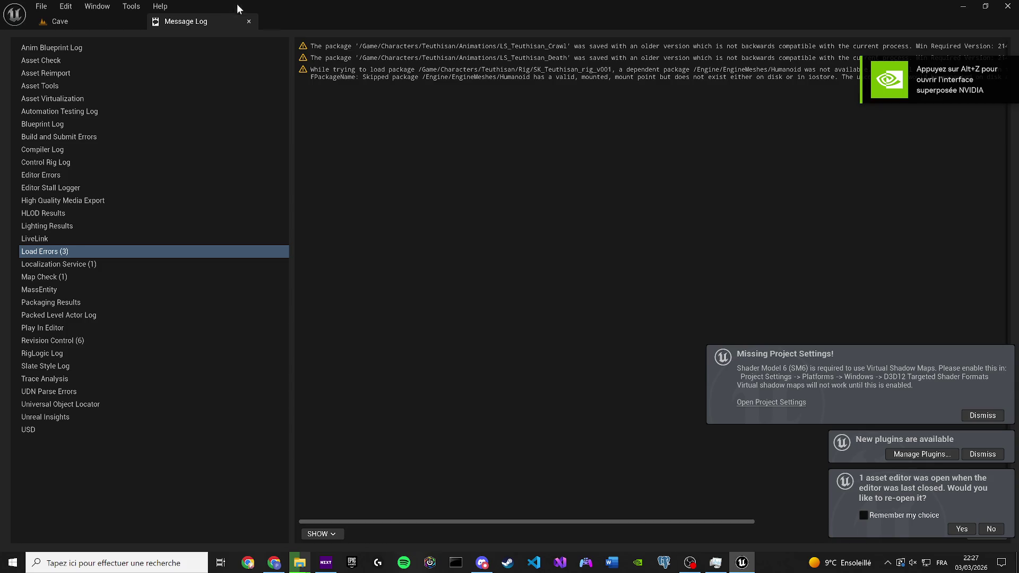
# Step: Close the Message Log, close BP_Teuthisan's Construction Script and EventGraph, then return to Cave
pyautogui.click(249, 22)
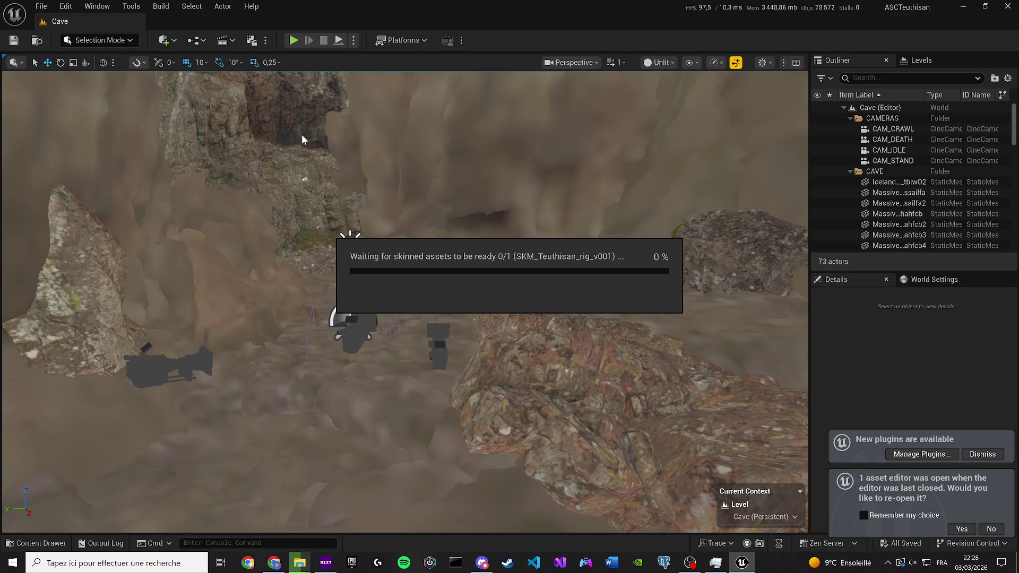
pyautogui.moveTo(715, 563); pyautogui.dragTo(742, 562)
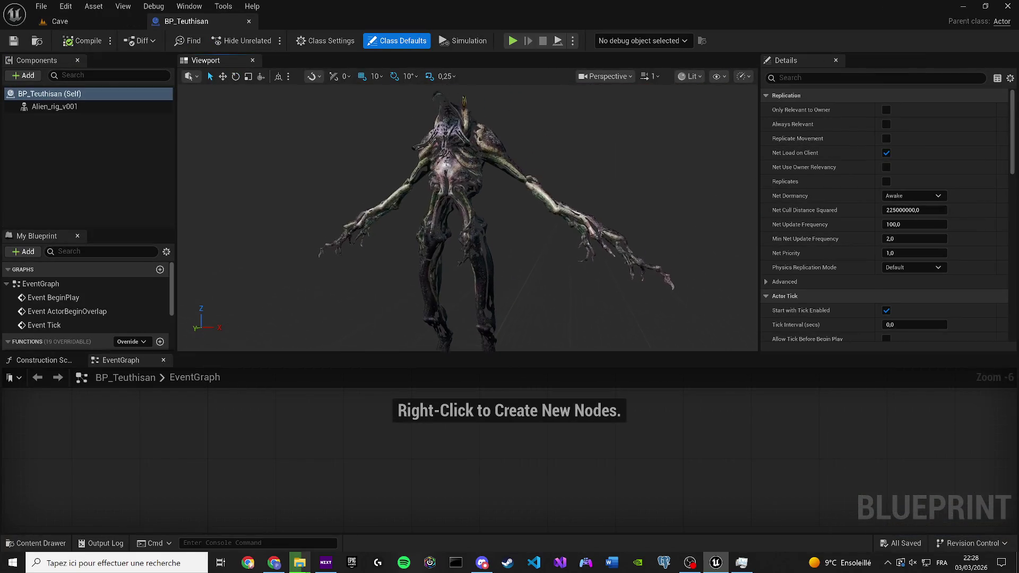
pyautogui.click(78, 360)
pyautogui.click(78, 361)
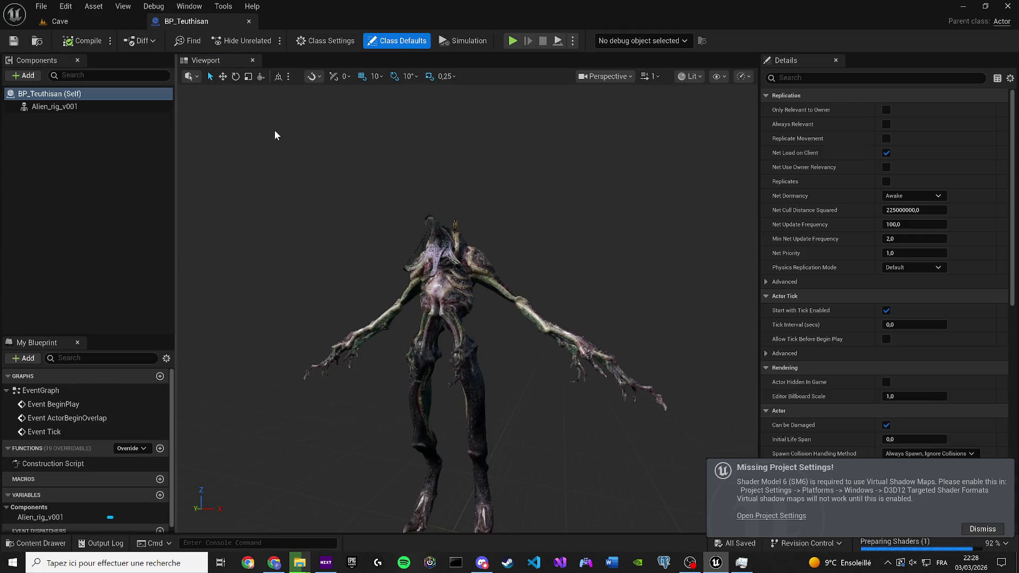
pyautogui.click(64, 22)
pyautogui.click(232, 41)
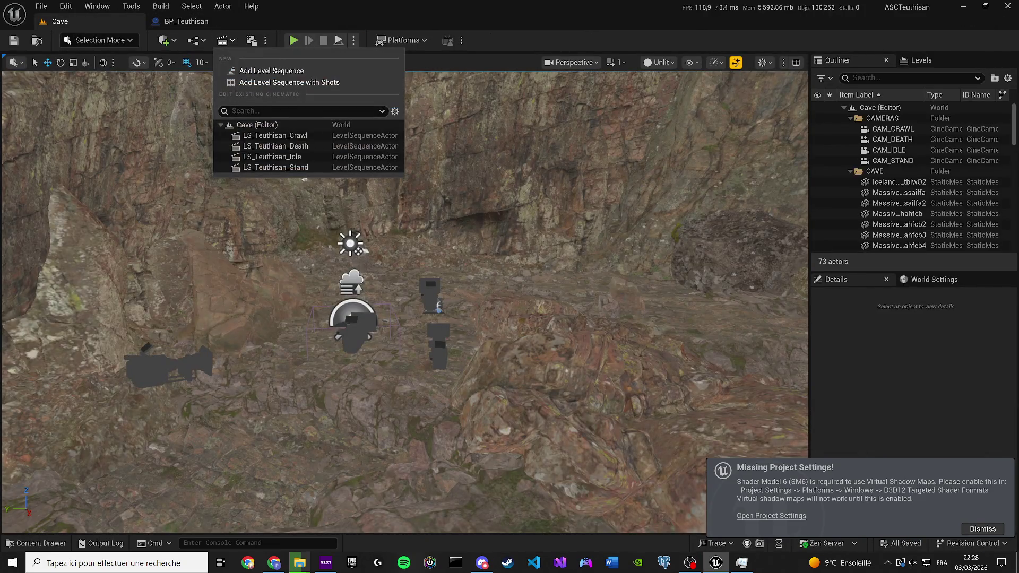
# Step: Load a Teuthisan level sequence, view the creature in Lit Wireframe, then switch back to Lit
pyautogui.click(278, 169)
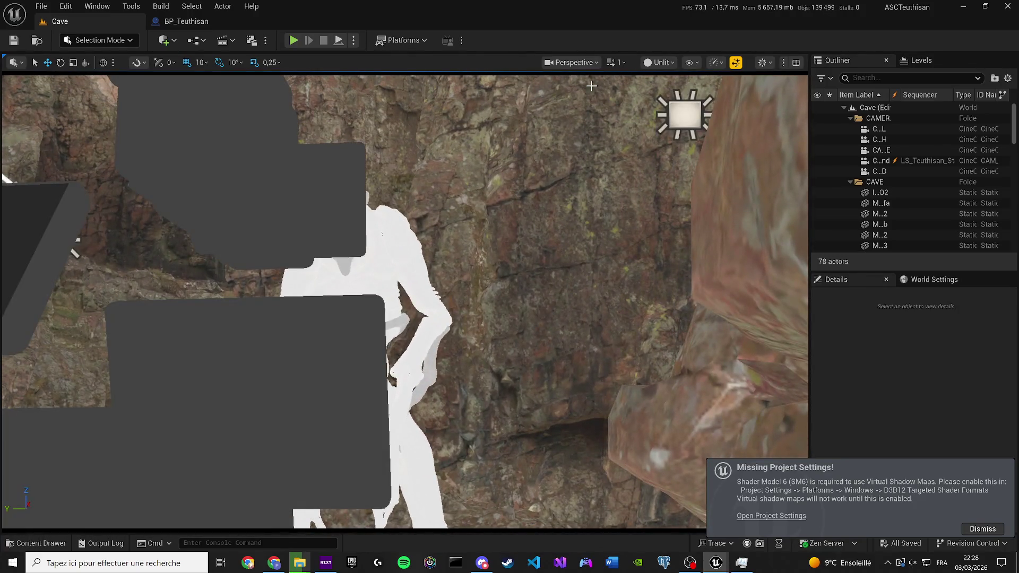
pyautogui.click(658, 62)
pyautogui.click(670, 137)
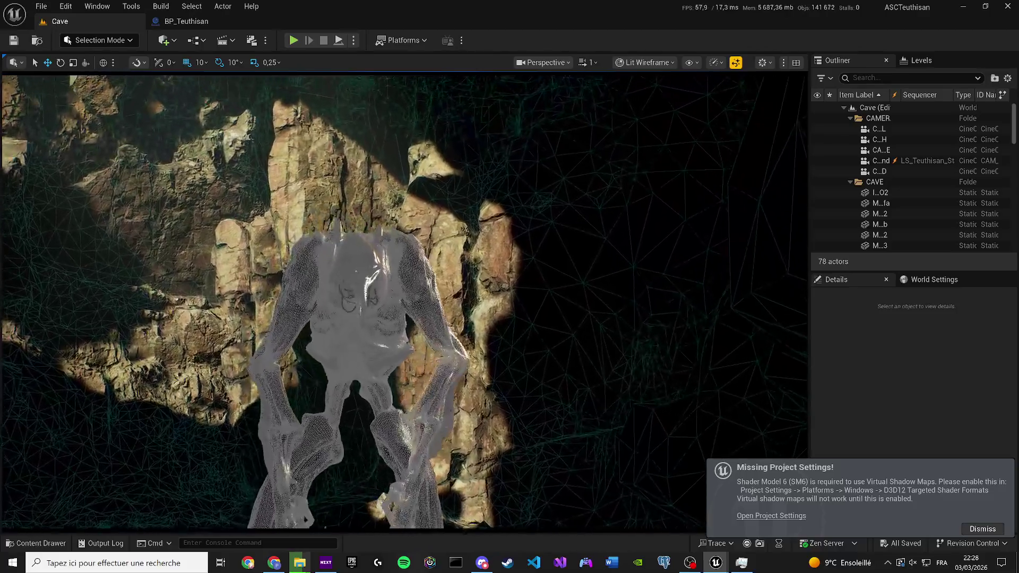
pyautogui.press('XF86AudioLowerVolume')
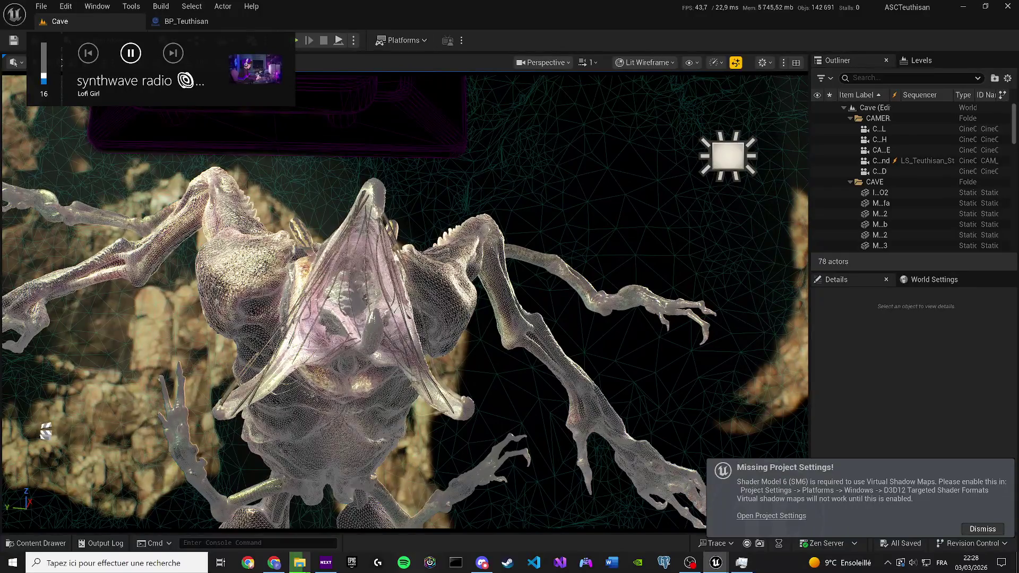
pyautogui.click(661, 62)
pyautogui.click(654, 103)
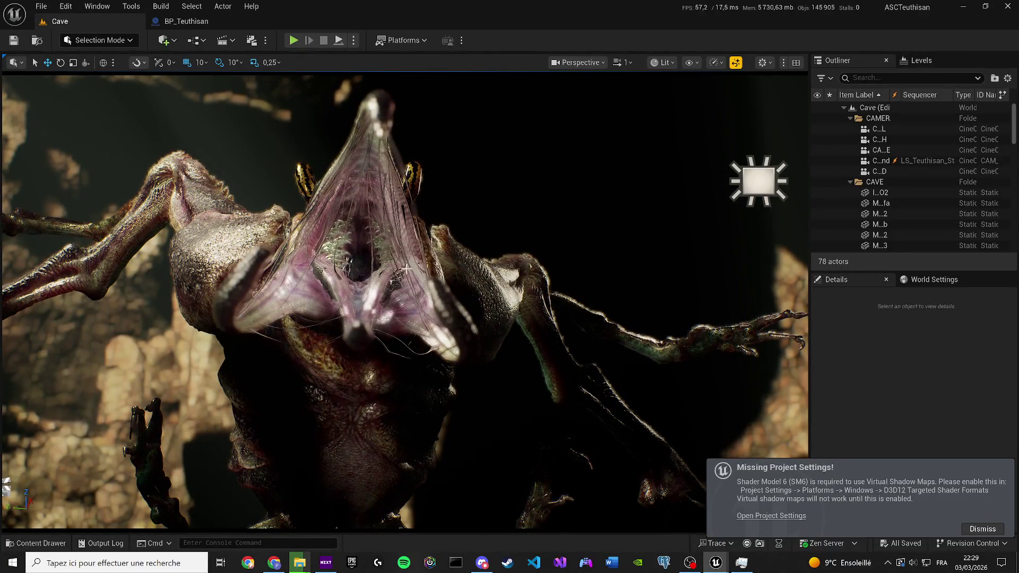
# Step: Select the creature, dismiss the missing project settings notice, pull the view back, then deselect
pyautogui.click(377, 275)
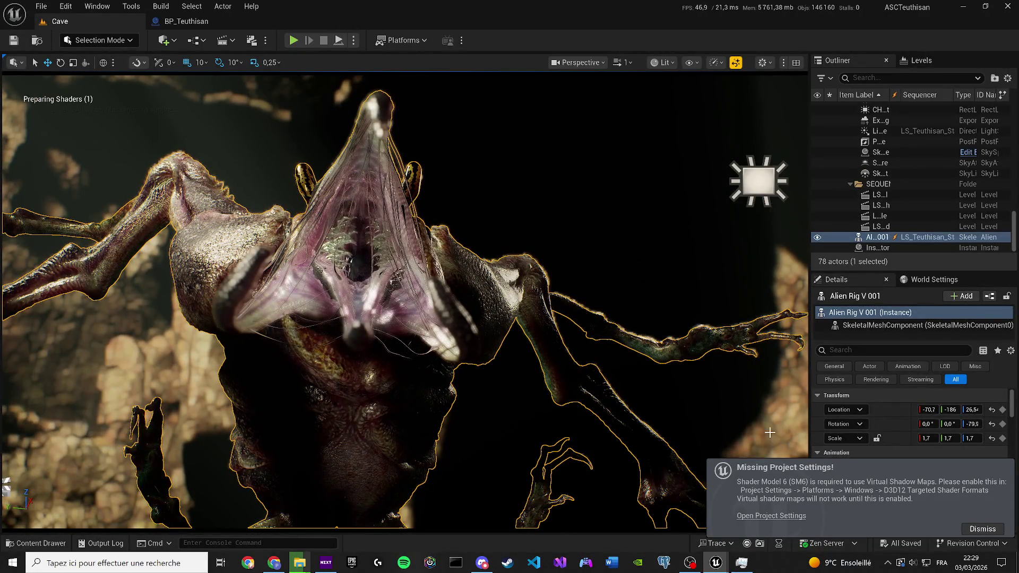
pyautogui.click(967, 529)
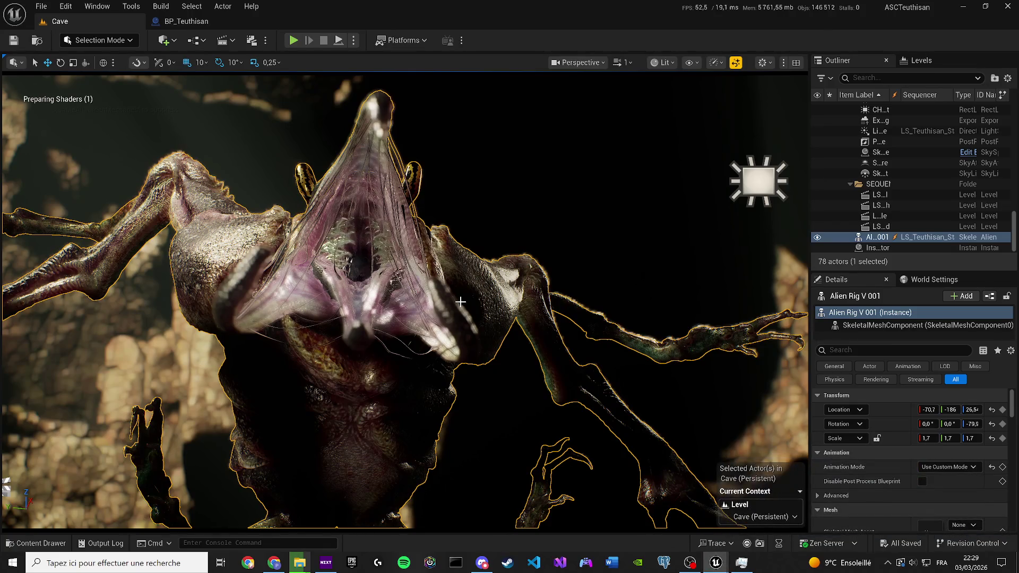
pyautogui.moveTo(83, 250); pyautogui.dragTo(71, 281)
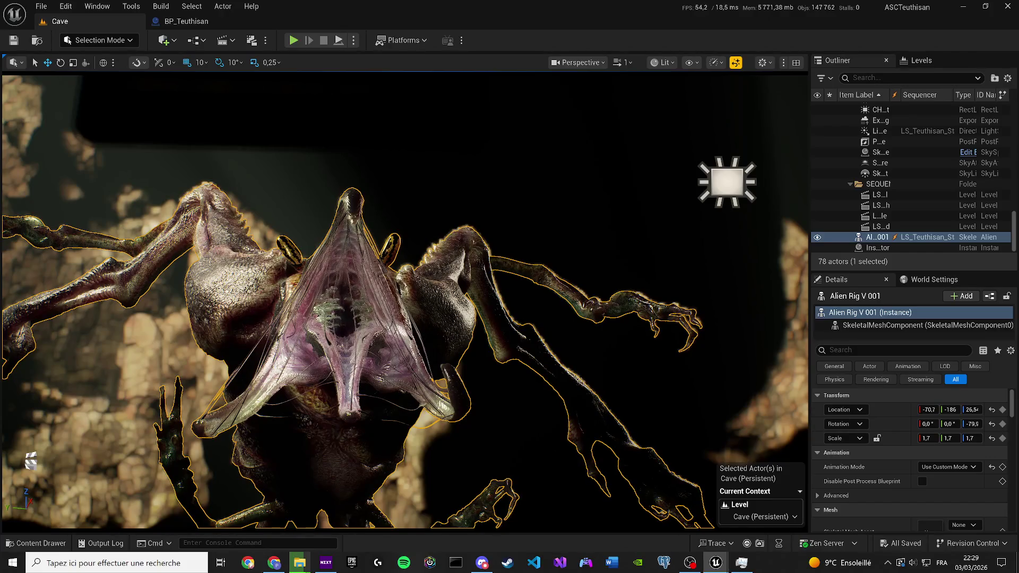
pyautogui.press('Escape')
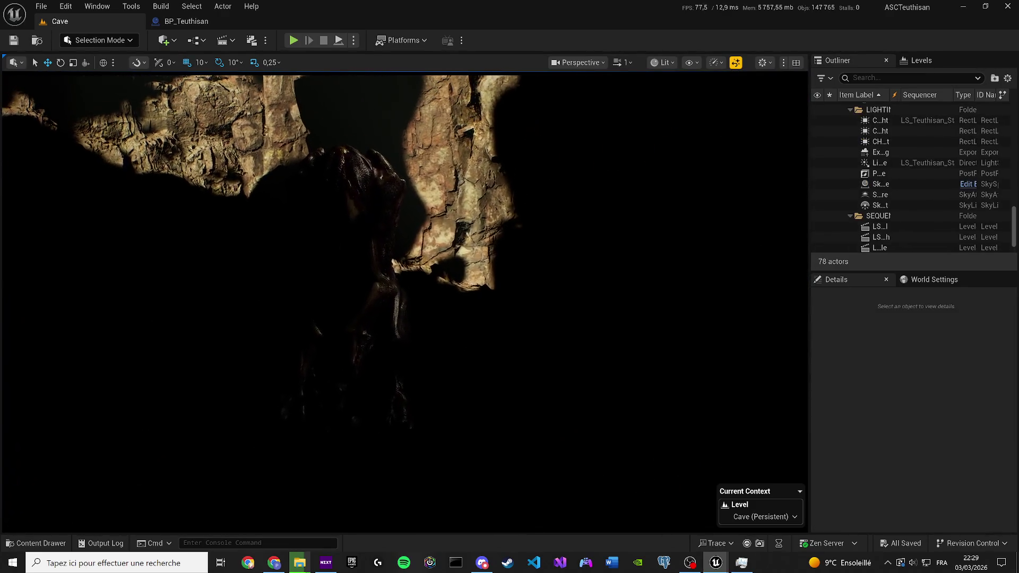
# Step: Close the BP_Teuthisan tab and try opening a Teuthisan sequence from the Cinematics list
pyautogui.click(224, 40)
pyautogui.click(295, 136)
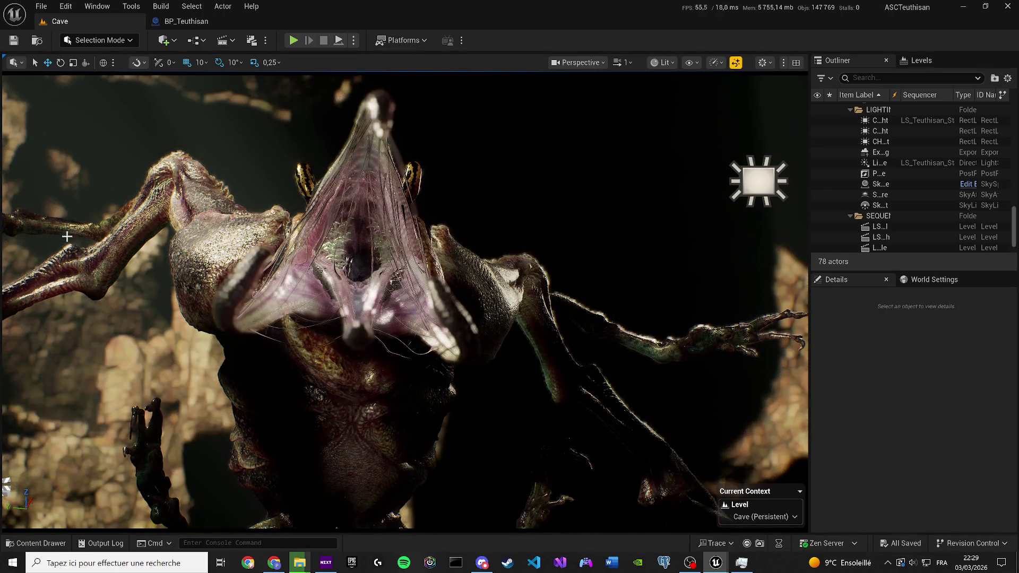
pyautogui.click(224, 40)
pyautogui.click(233, 133)
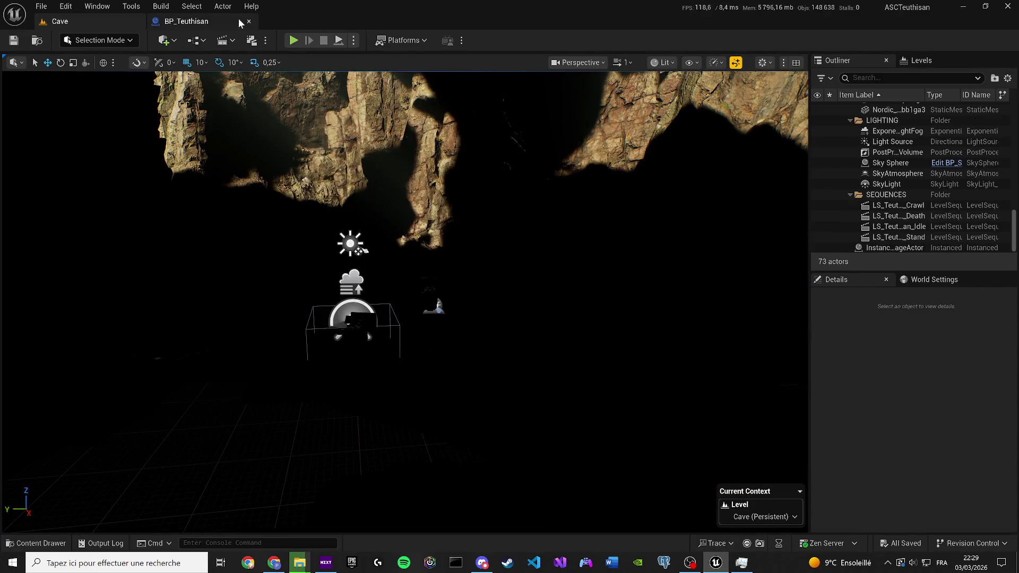
pyautogui.click(250, 23)
pyautogui.click(224, 40)
pyautogui.click(269, 134)
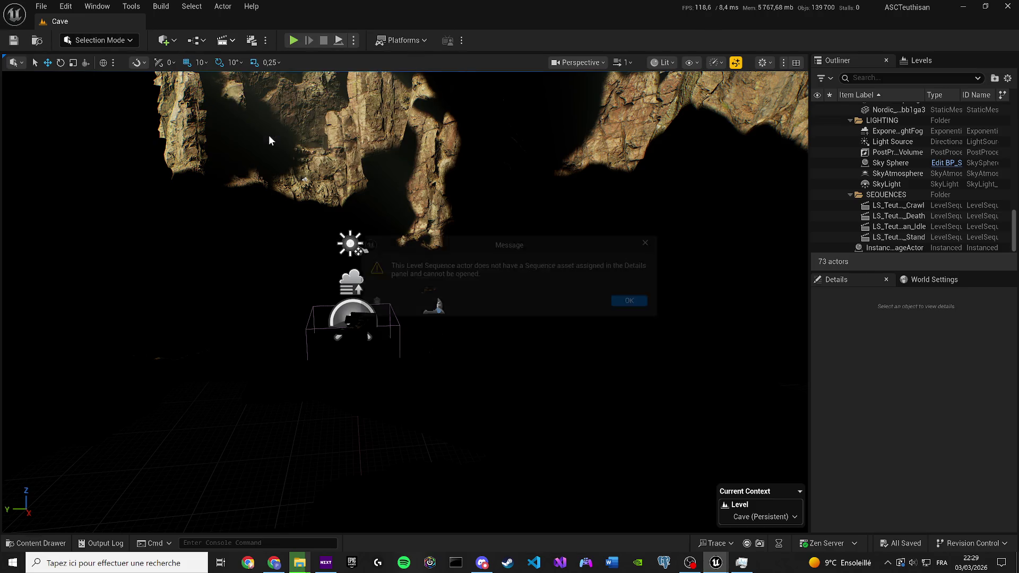
# Step: Try the LS_Teuthisan_Death, Stand and Idle sequences past the missing-asset message, ending on LS_Teuthisan_Idle
pyautogui.click(634, 302)
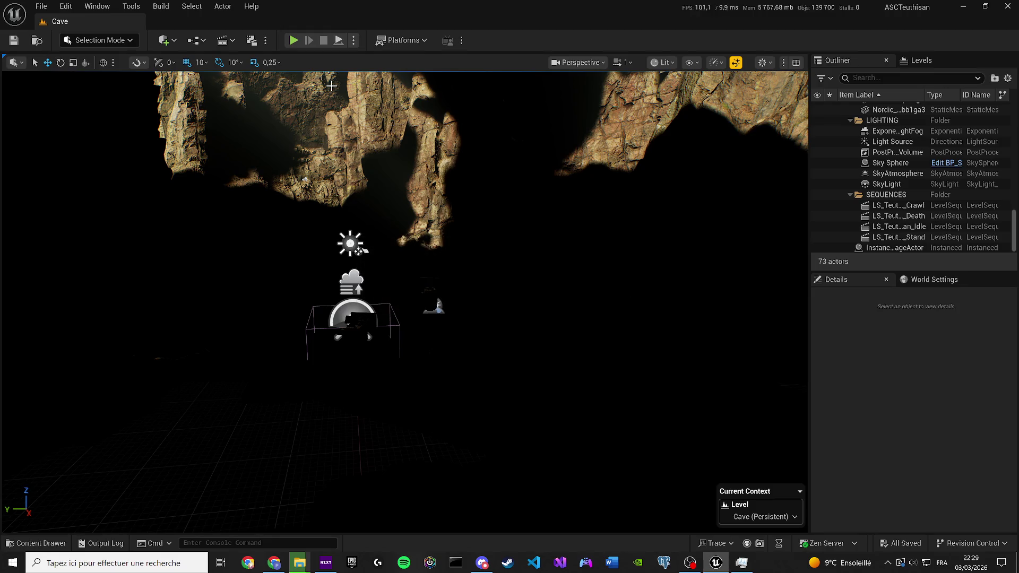
pyautogui.click(224, 40)
pyautogui.click(286, 146)
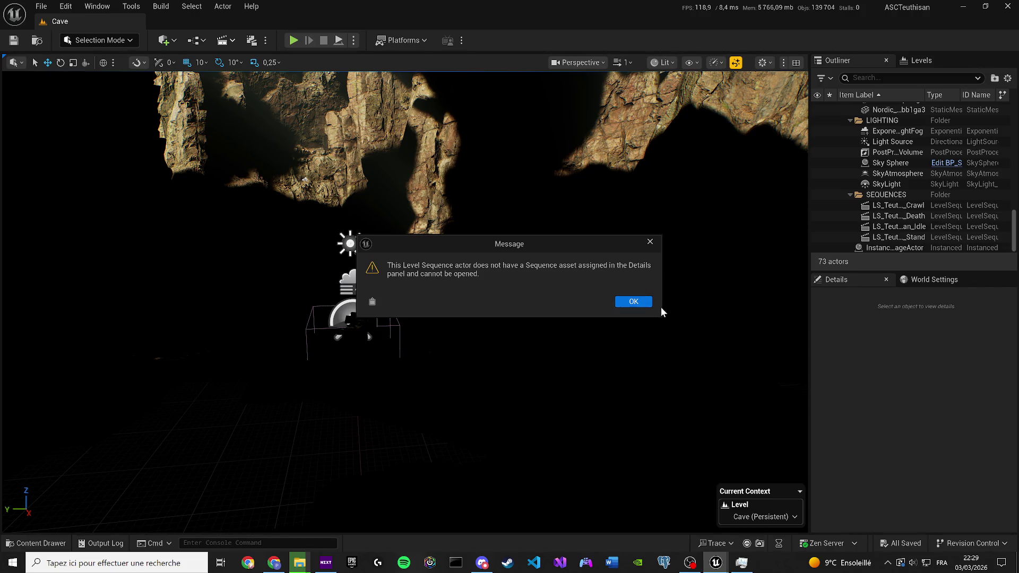
pyautogui.click(632, 302)
pyautogui.click(223, 41)
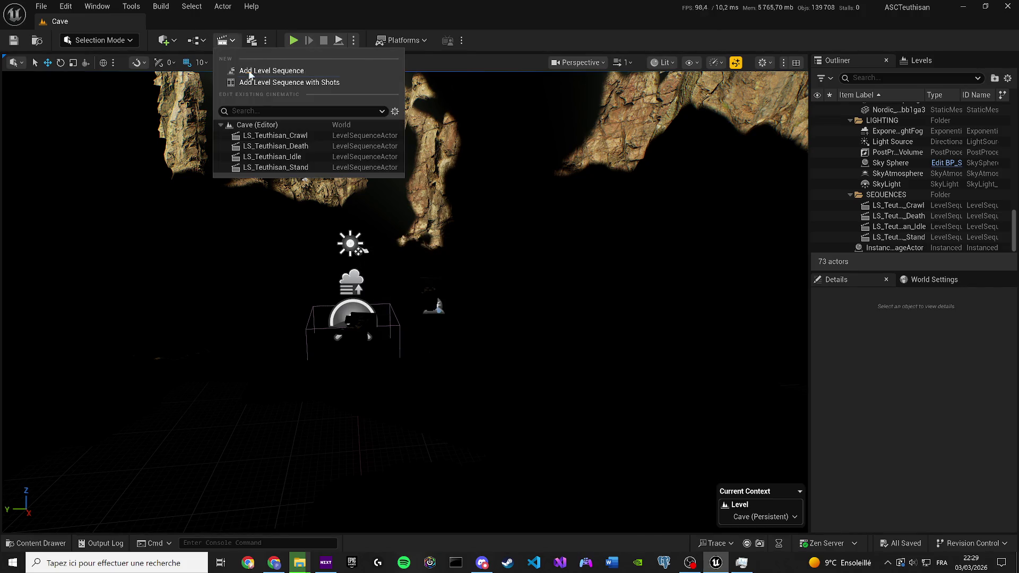
pyautogui.click(287, 166)
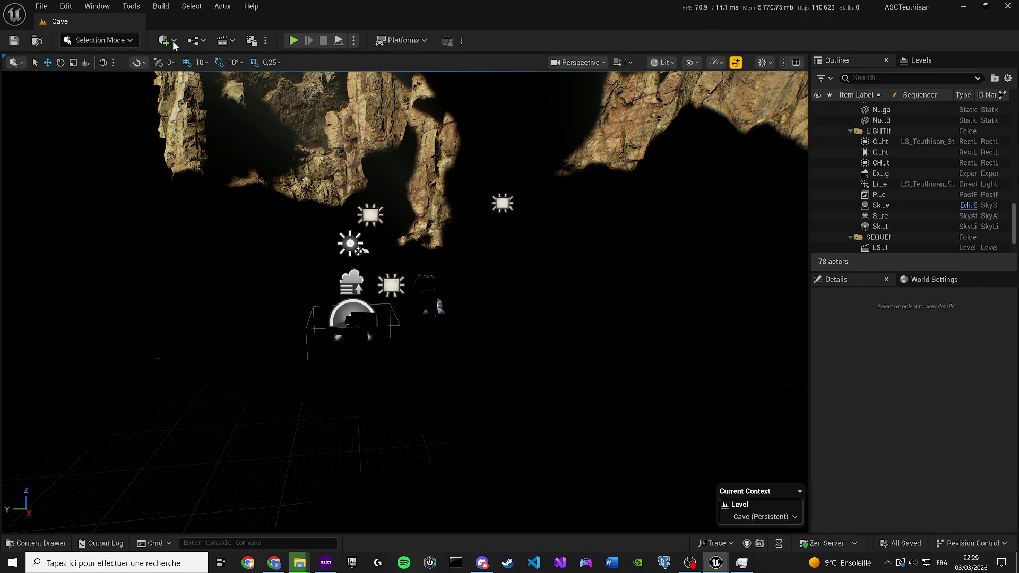
pyautogui.click(197, 40)
pyautogui.click(225, 41)
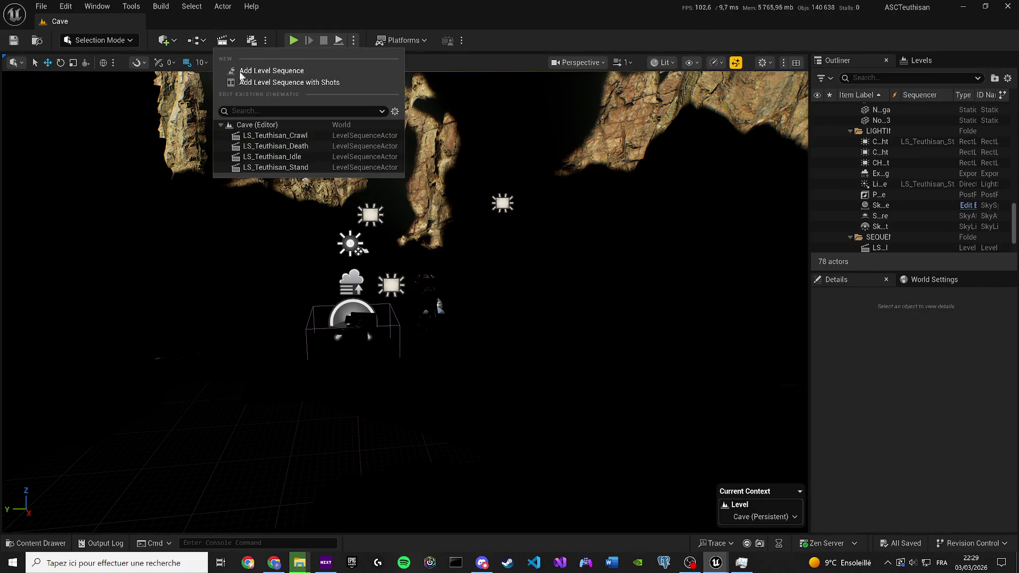
pyautogui.click(287, 157)
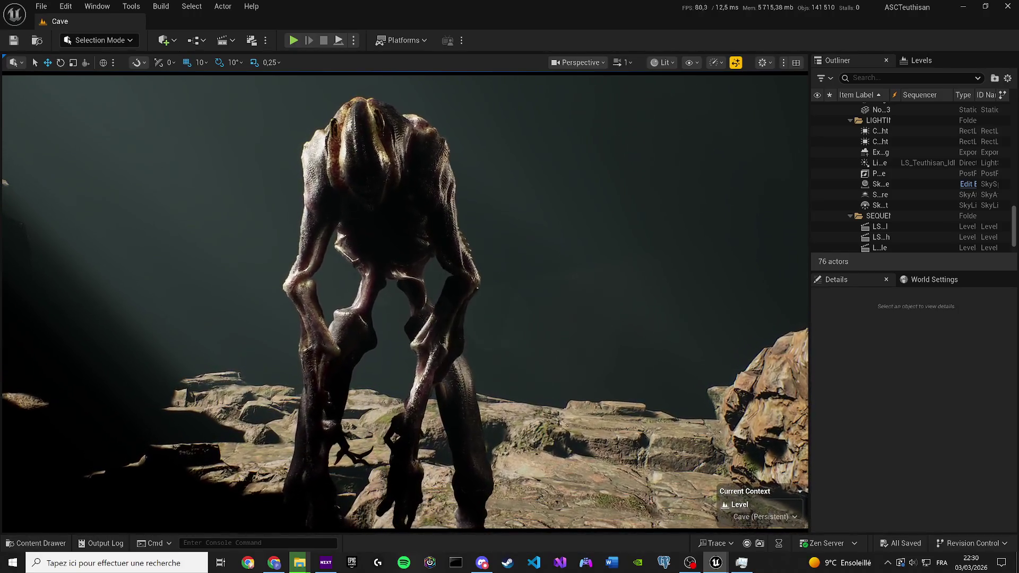
# Step: Toggle game view and select the Alien_rig_v001 creature on the rocks
pyautogui.press('g')
pyautogui.press('g')
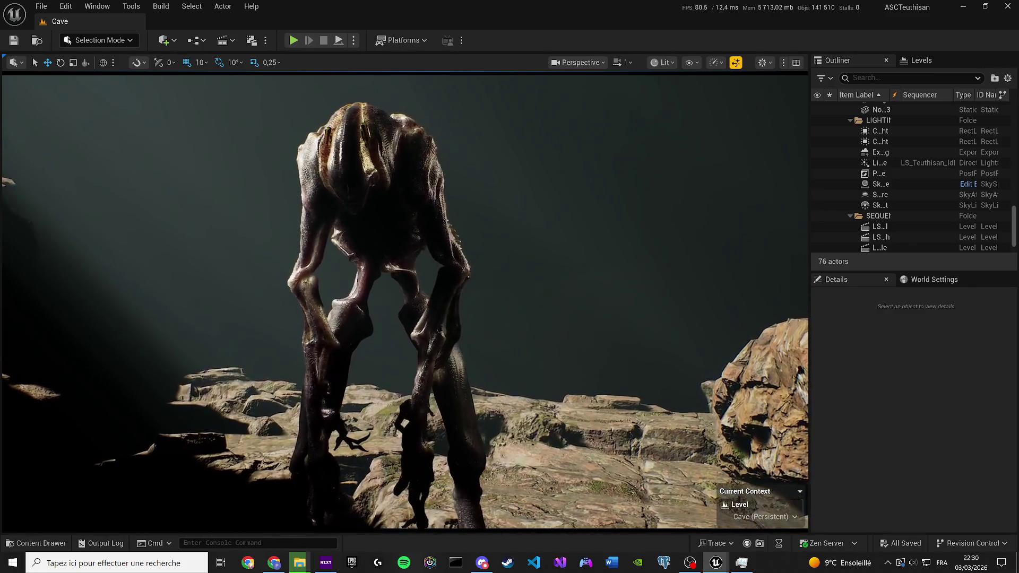
pyautogui.press('g')
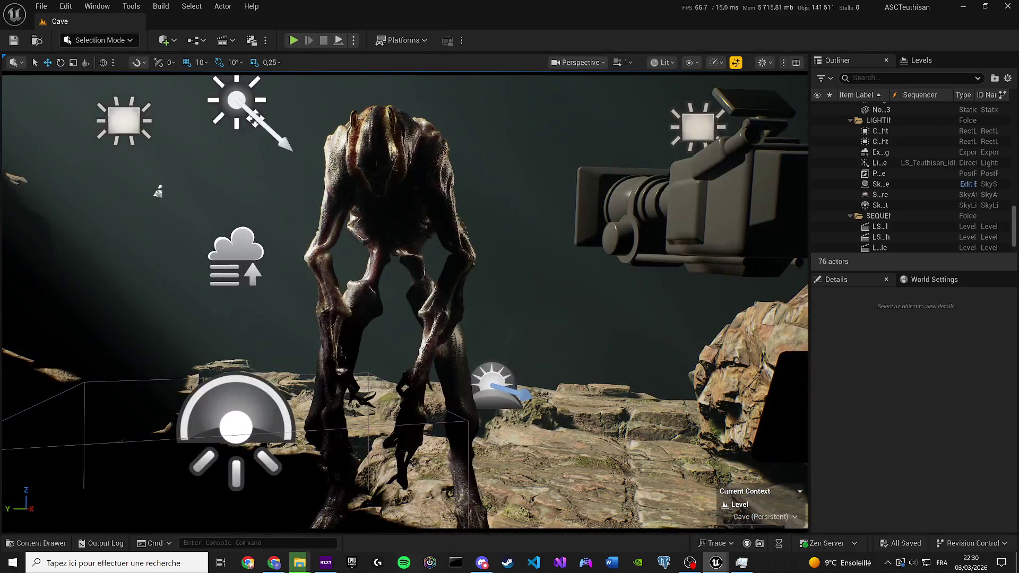
pyautogui.click(390, 239)
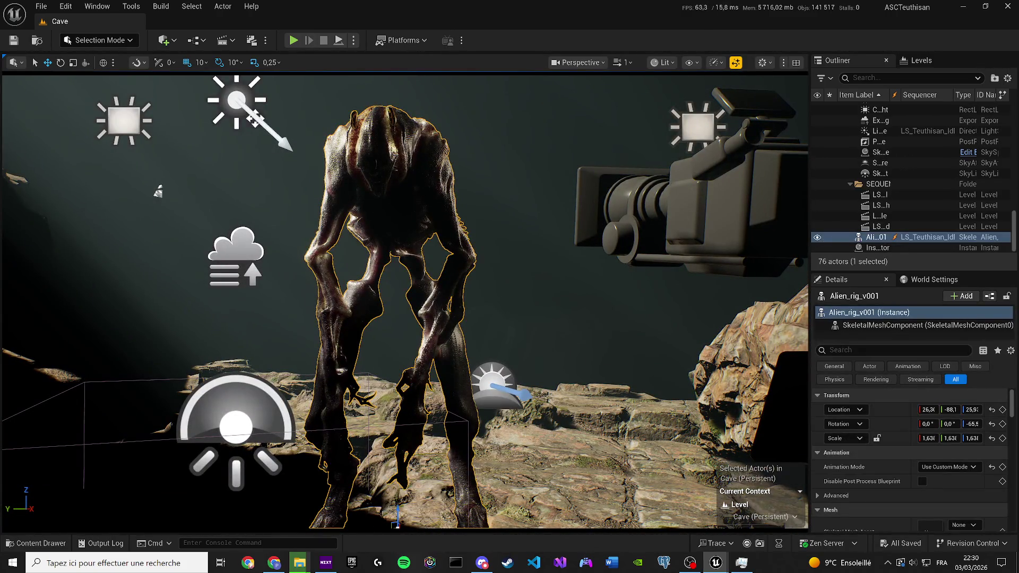
# Step: Enter Animation Mode and toggle game view to compare the rig controls with the clean view
pyautogui.hotkey('shift', '8')
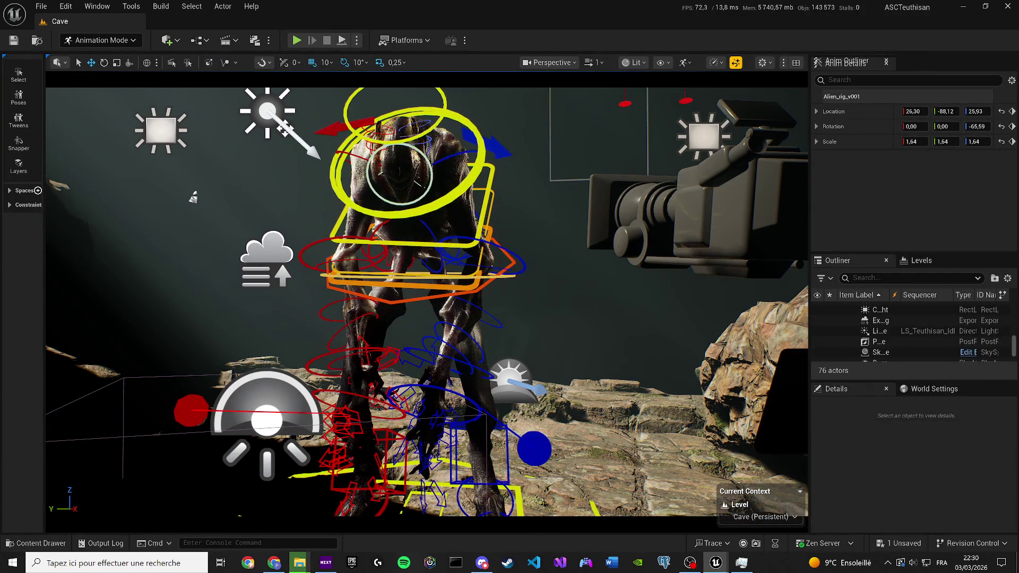
pyautogui.press('super')
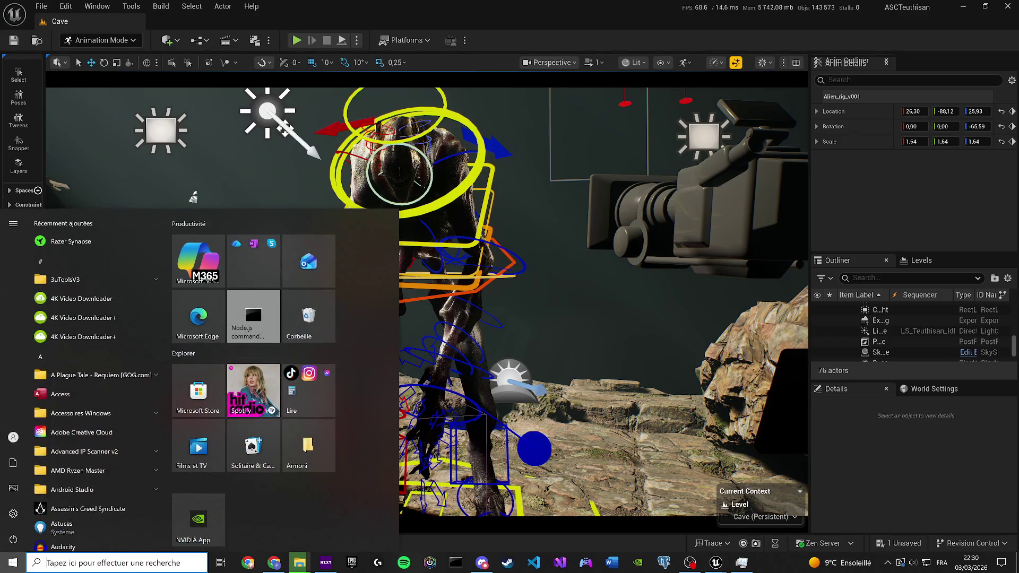
pyautogui.press('super')
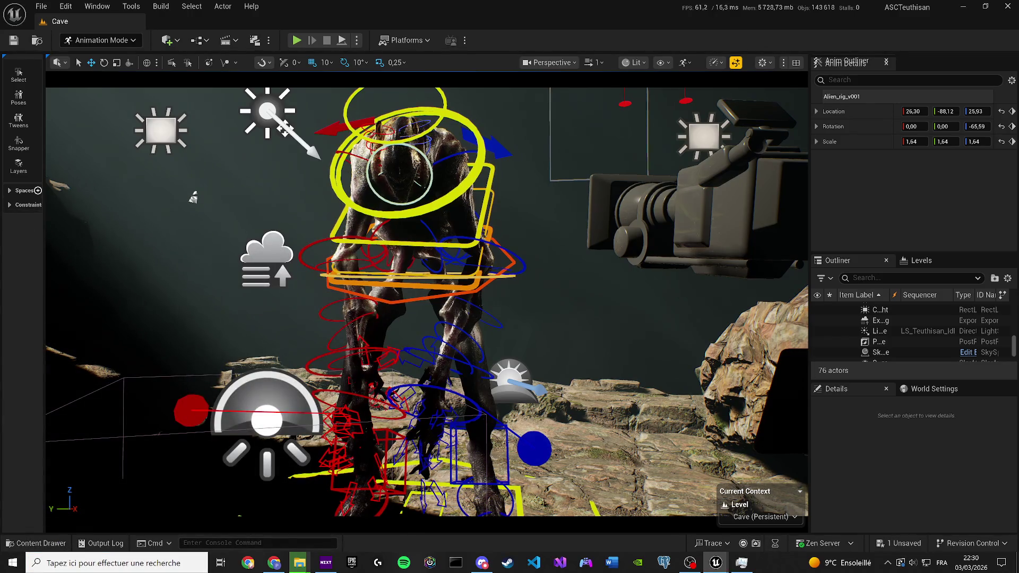
pyautogui.press('Escape')
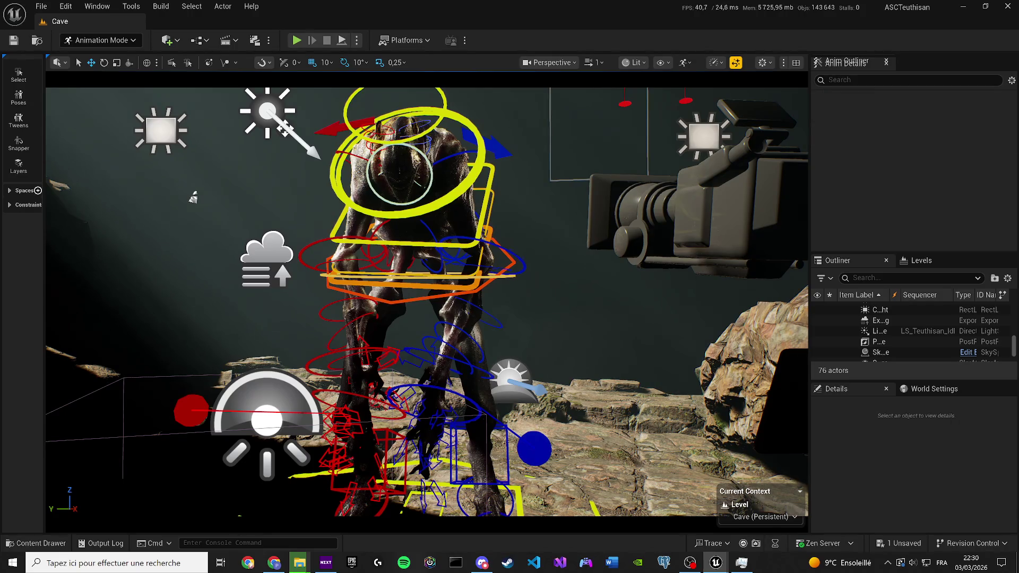
pyautogui.press('g')
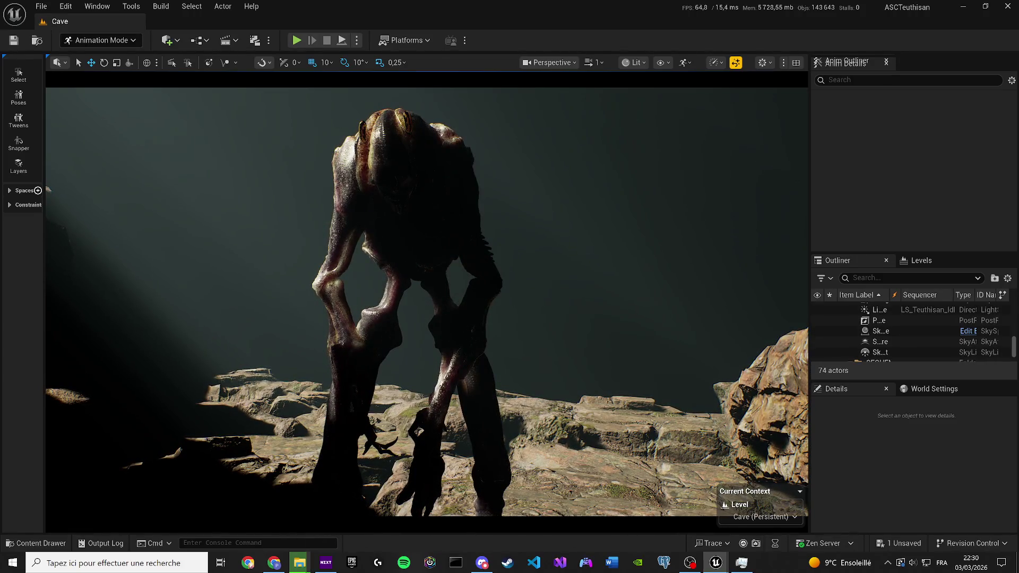
pyautogui.press('g')
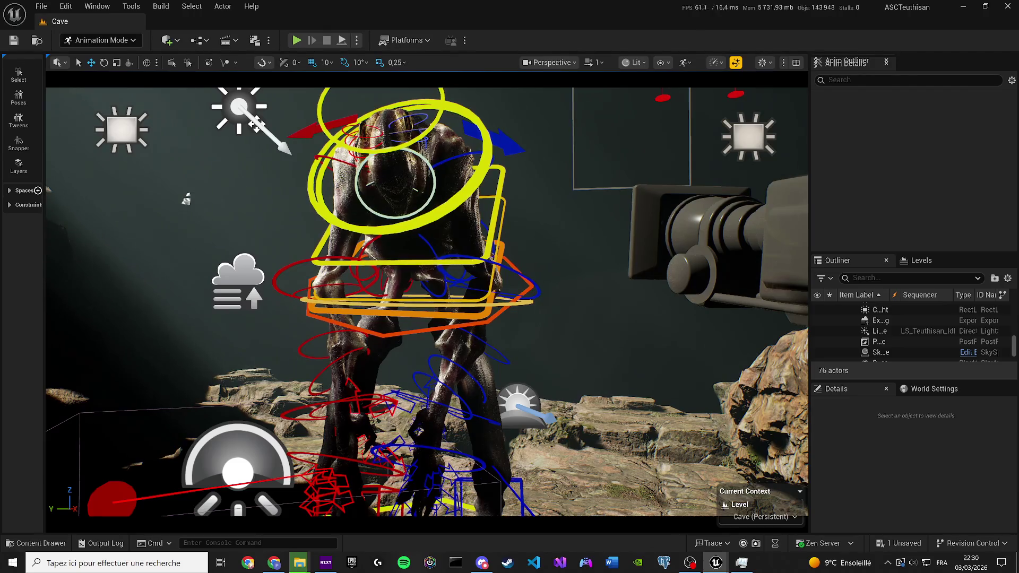
pyautogui.press('g')
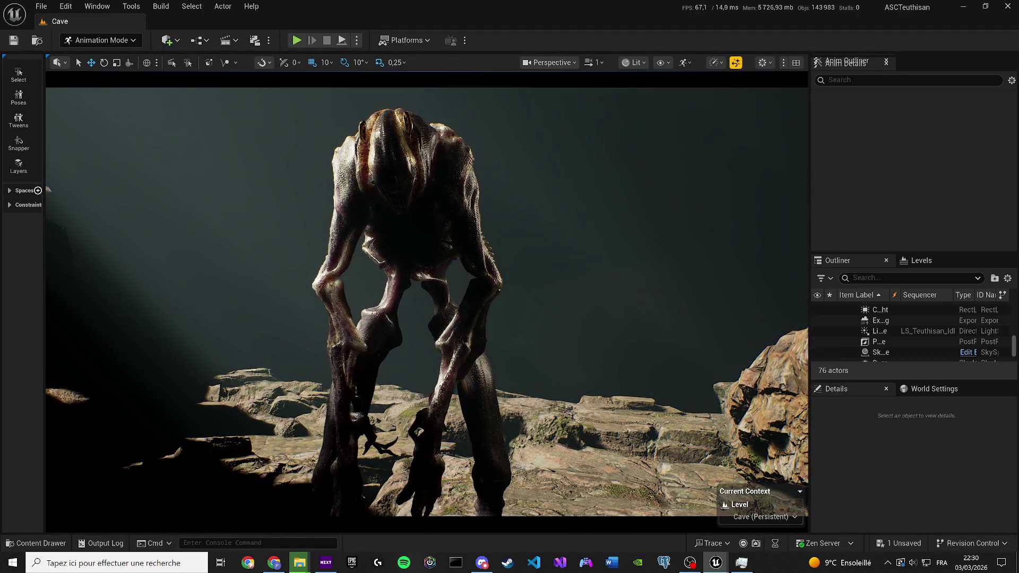
pyautogui.press('g')
# Step: Test-move the right lower-arm control and rotate spine_03_ctrl, undoing both changes
pyautogui.click(312, 267)
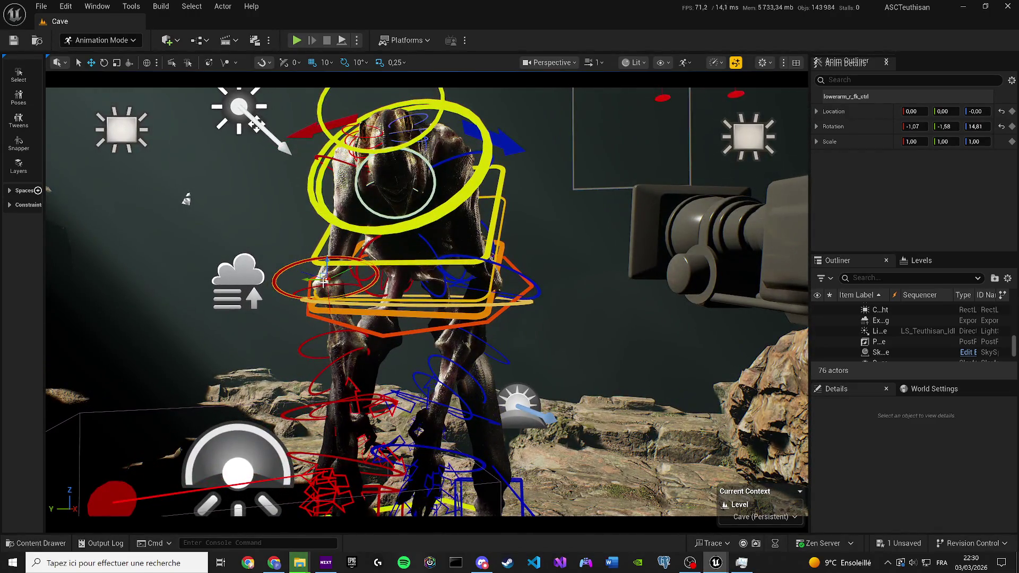
pyautogui.moveTo(322, 277); pyautogui.dragTo(284, 278)
pyautogui.hotkey('ctrl', 'z')
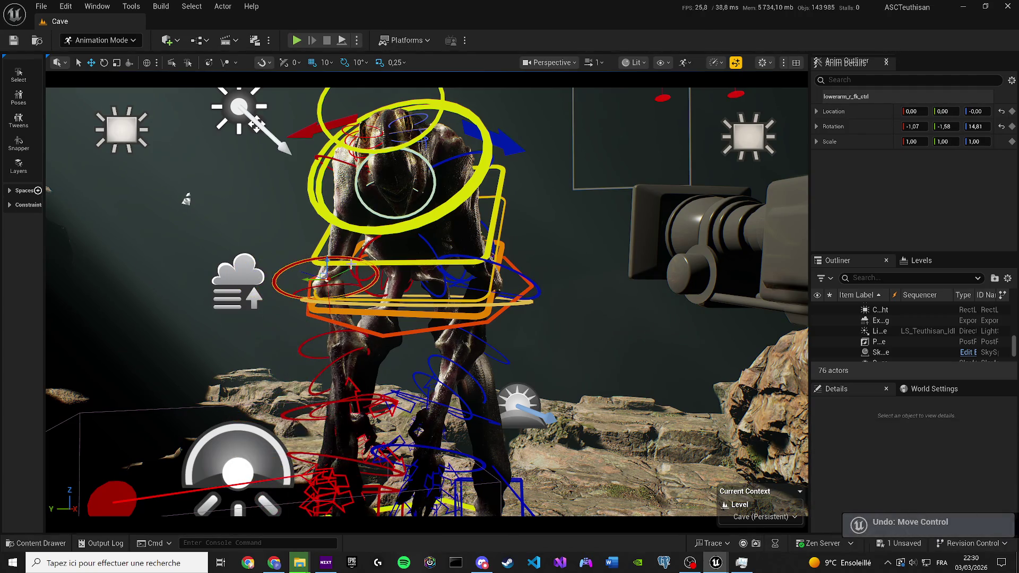
pyautogui.click(404, 190)
pyautogui.press('e')
pyautogui.moveTo(405, 210)
pyautogui.mouseDown()
pyautogui.moveTo(419, 209)
pyautogui.moveTo(412, 231)
pyautogui.moveTo(446, 236)
pyautogui.mouseUp()
pyautogui.hotkey('ctrl', 'z')
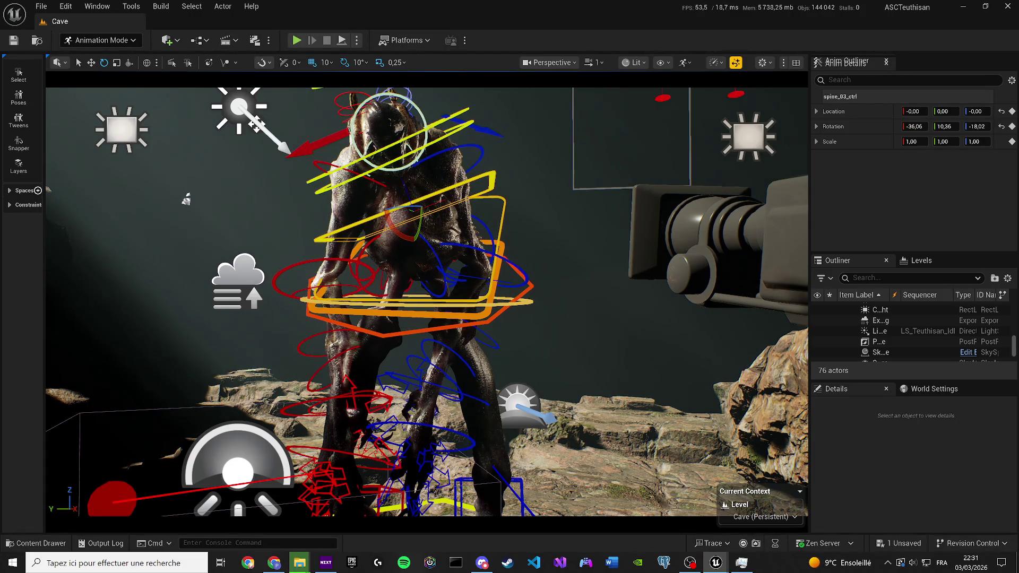
# Step: Play and stop the creature's animation twice in game view to preview it
pyautogui.press('g')
pyautogui.press('space')
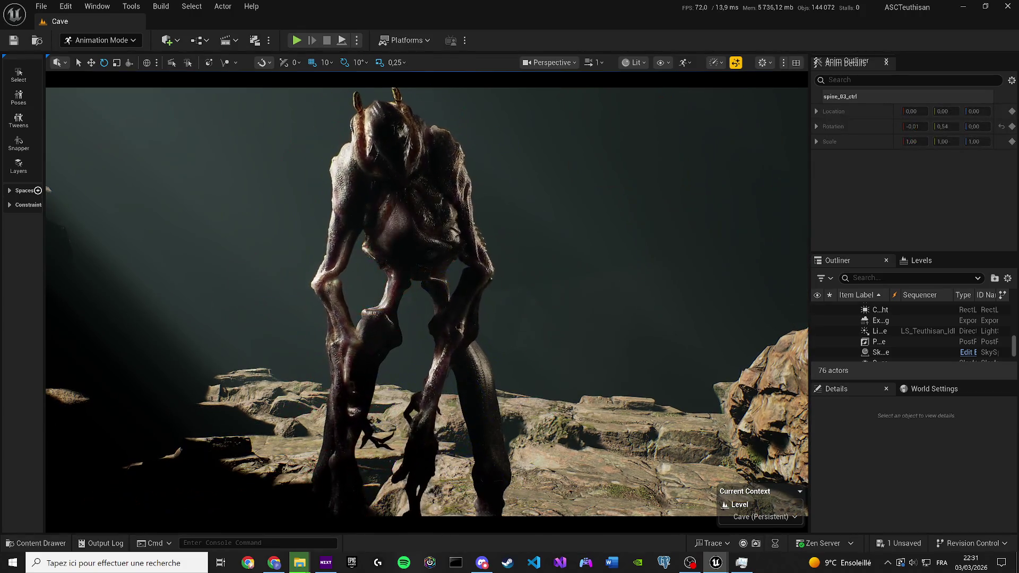
pyautogui.press('space')
pyautogui.press('g')
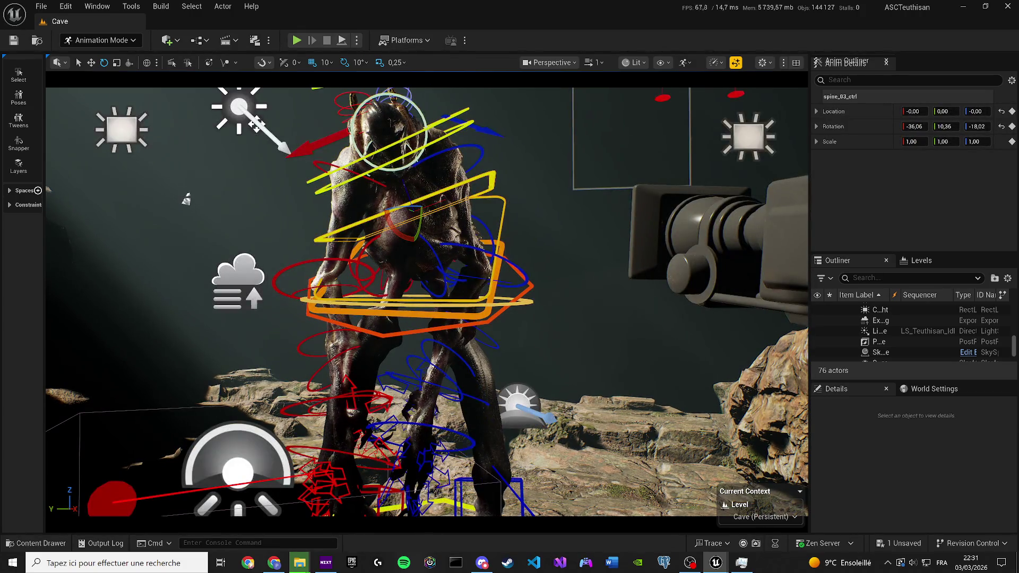
pyautogui.press('space')
pyautogui.press('g')
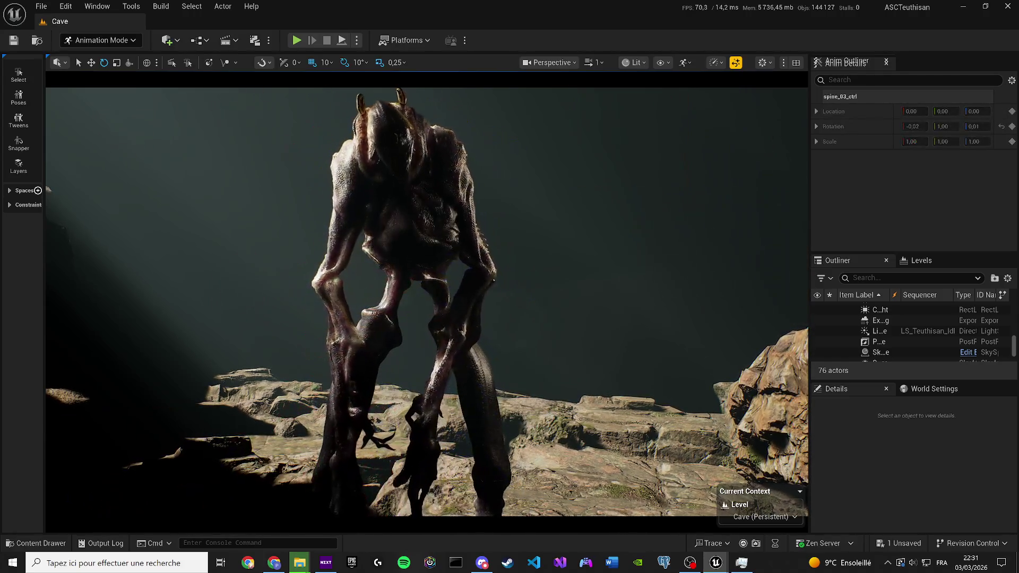
pyautogui.press('space')
pyautogui.press('g')
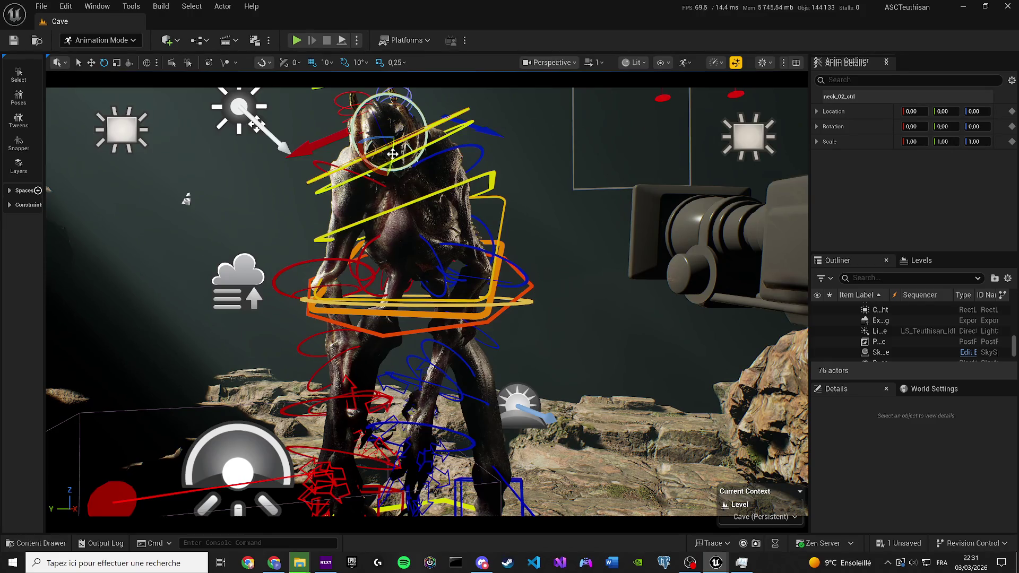
# Step: Select neck_02_ctrl, preview playback, then pick arm, wrist and ankle controls, undoing an accidental move
pyautogui.click(394, 155)
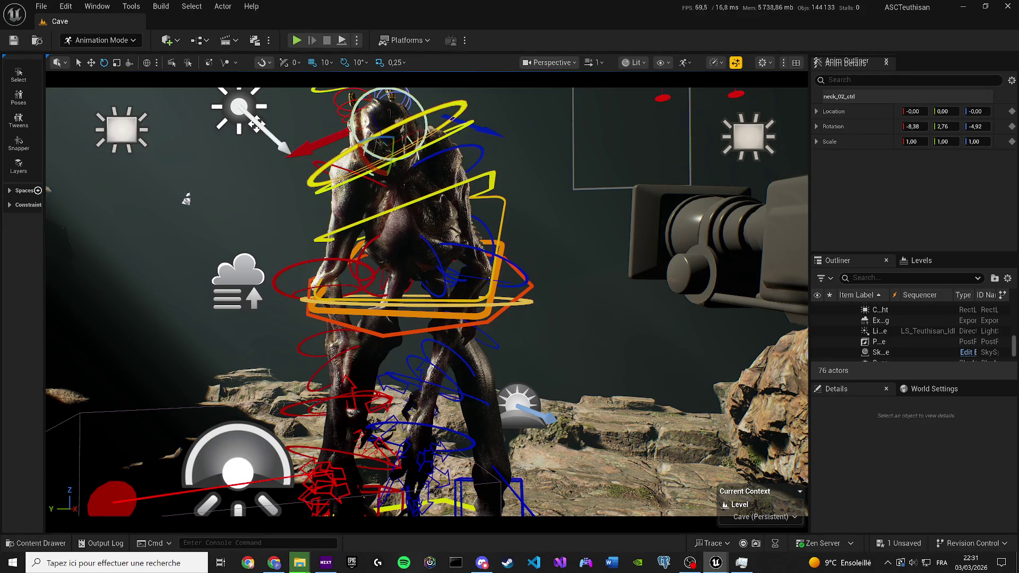
pyautogui.press('space')
pyautogui.press('g')
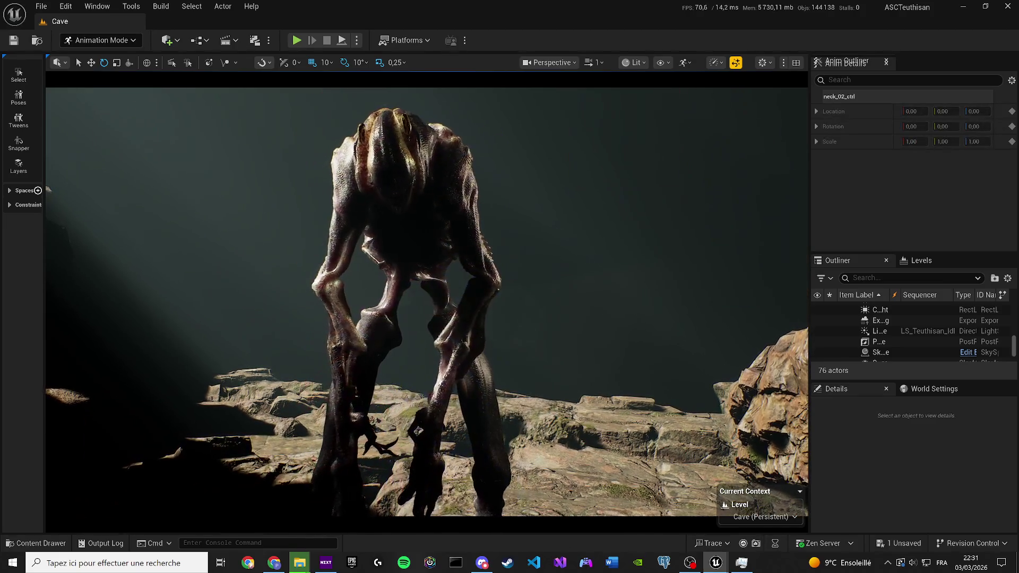
pyautogui.press('g')
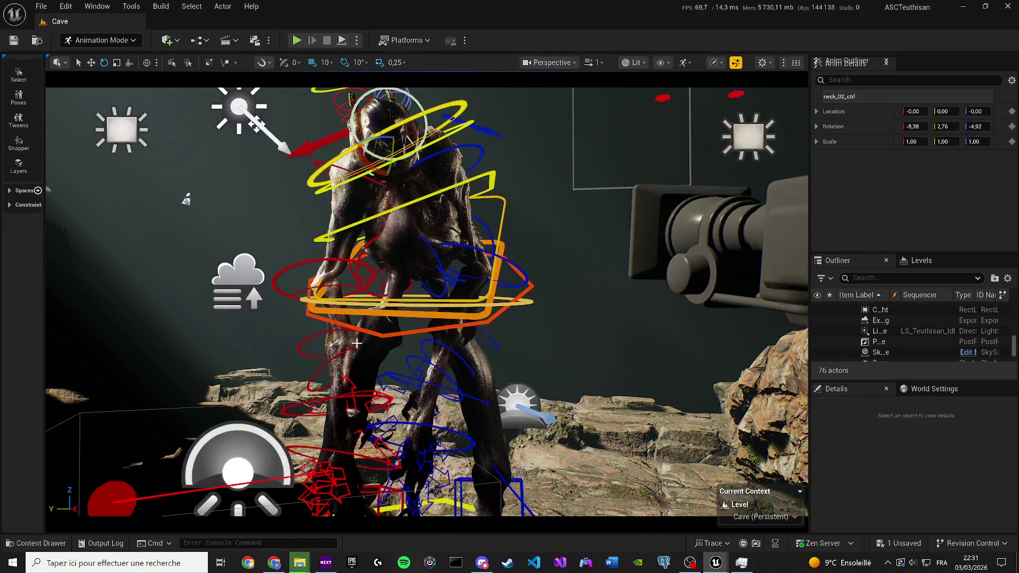
pyautogui.click(330, 343)
pyautogui.keyDown('shift'); pyautogui.click(333, 359); pyautogui.keyUp('shift')
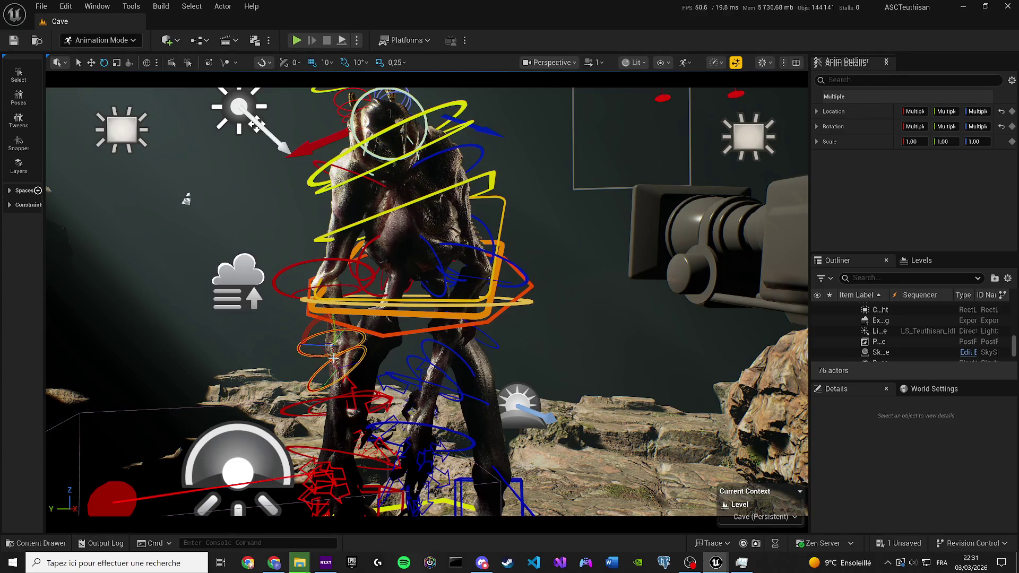
pyautogui.keyDown('shift'); pyautogui.click(321, 397); pyautogui.keyUp('shift')
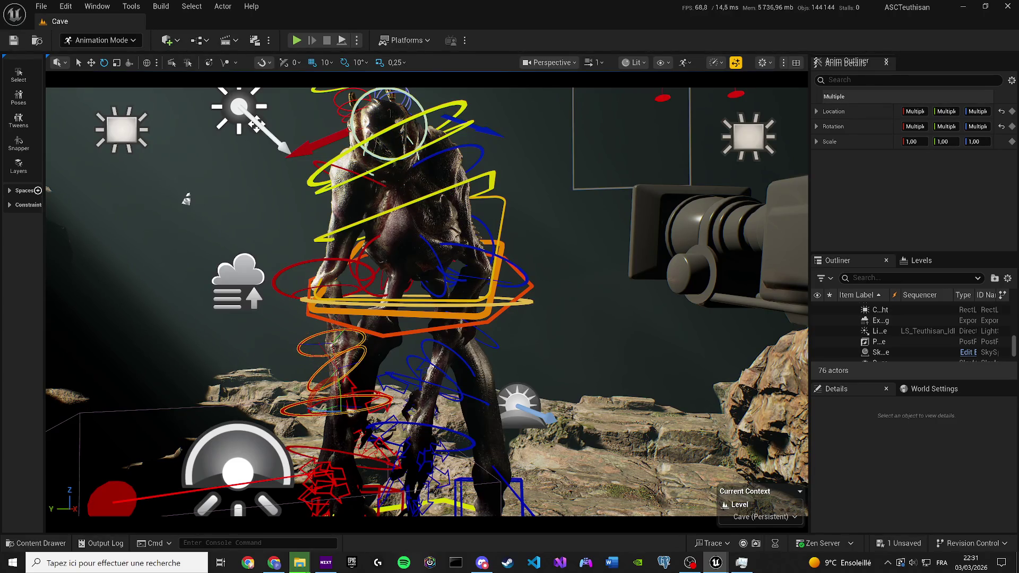
pyautogui.keyDown('shift'); pyautogui.click(333, 415); pyautogui.keyUp('shift')
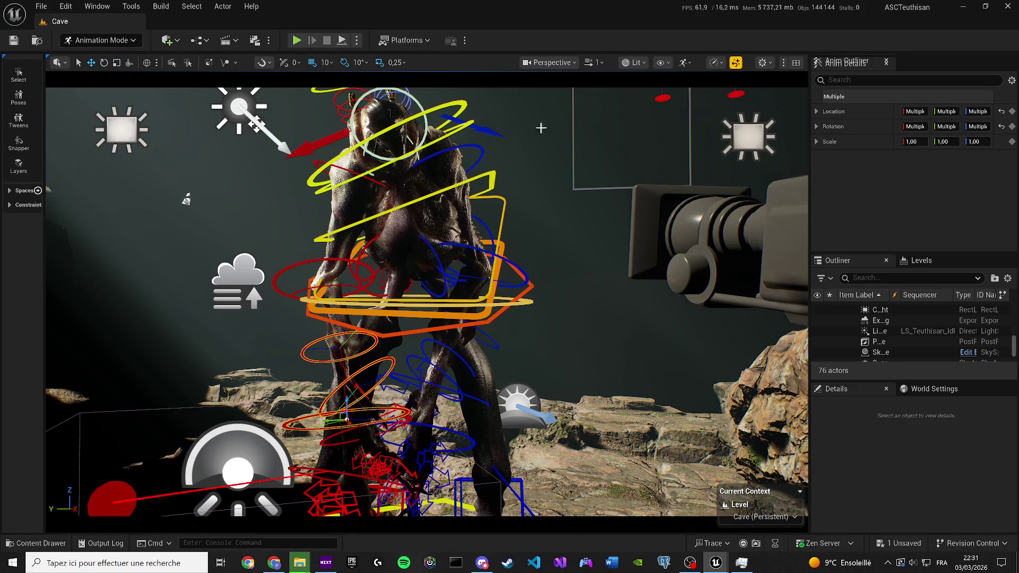
pyautogui.hotkey('ctrl', 'z')
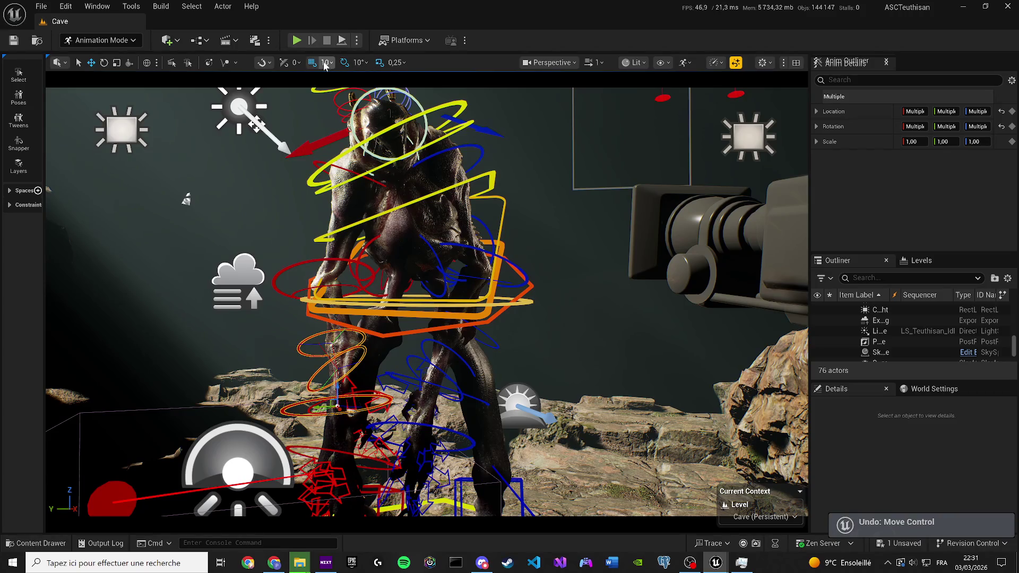
# Step: Check the grid snap and rotation snap angle options
pyautogui.click(331, 63)
pyautogui.click(356, 62)
pyautogui.click(360, 62)
pyautogui.click(359, 62)
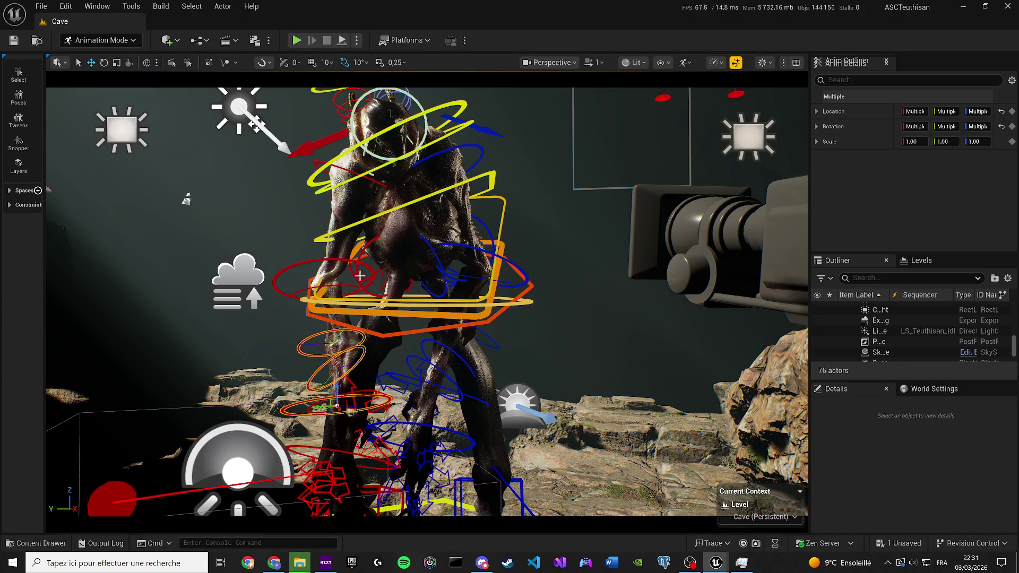
# Step: Rotate spine_03_ctrl to bend the torso, preview the pose, and save the level
pyautogui.click(329, 235)
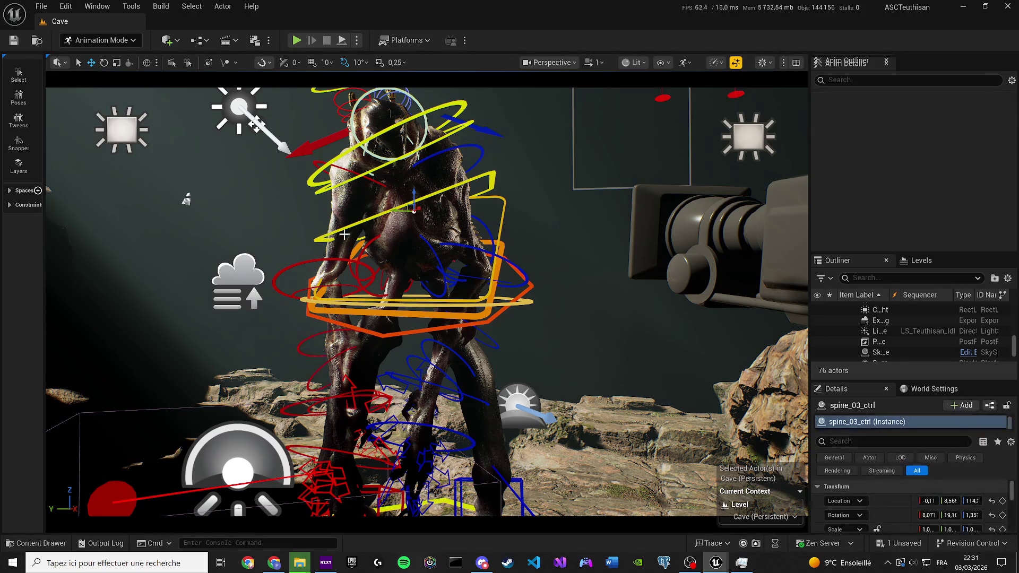
pyautogui.click(390, 207)
pyautogui.press('e')
pyautogui.moveTo(434, 207); pyautogui.dragTo(417, 250)
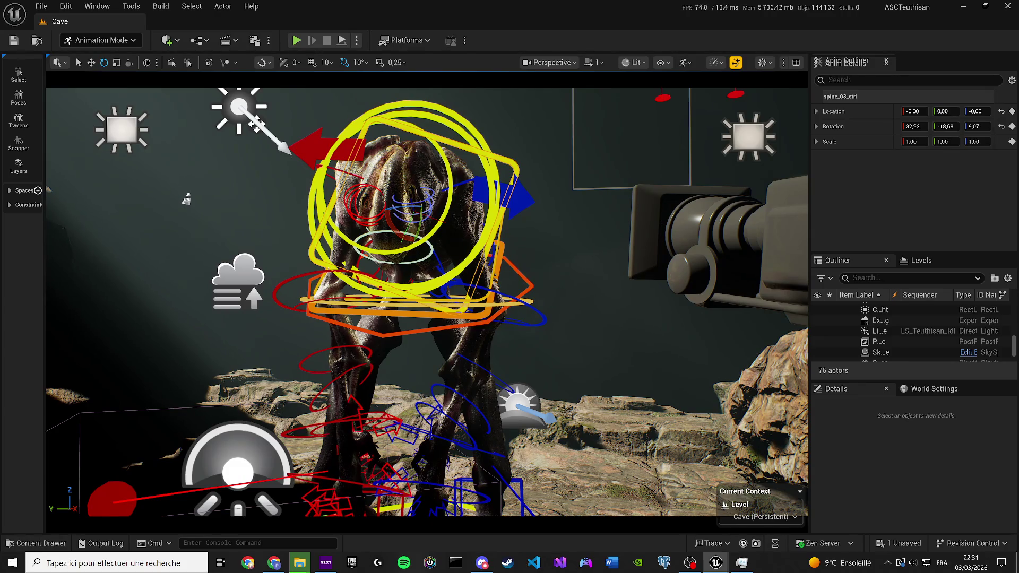
pyautogui.press('space')
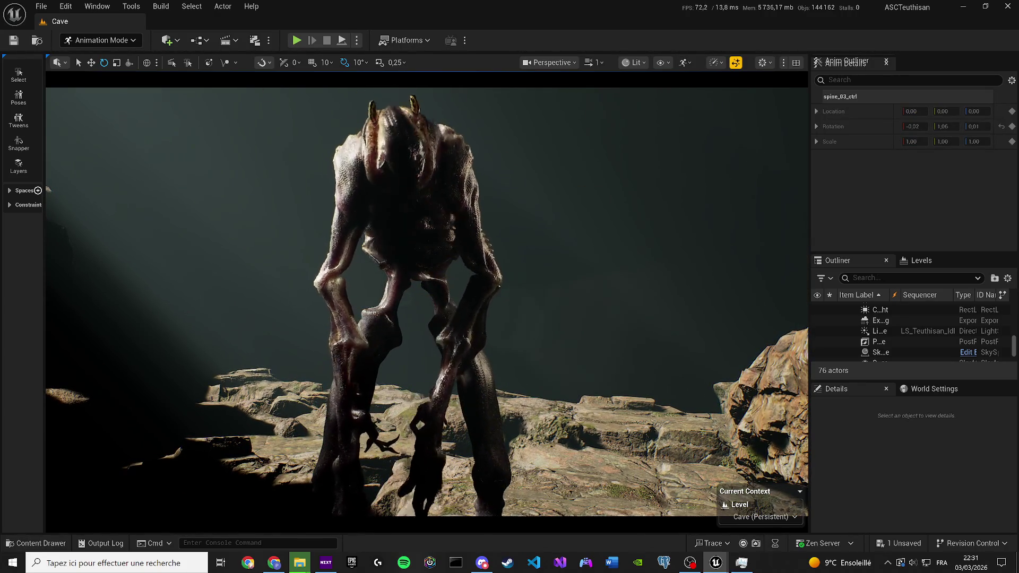
pyautogui.press('g')
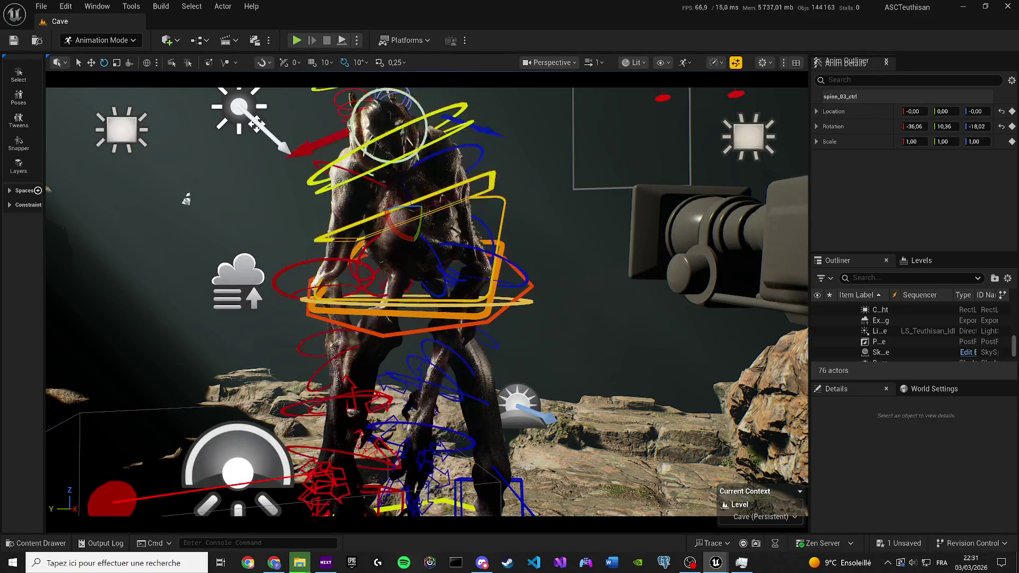
pyautogui.press('g')
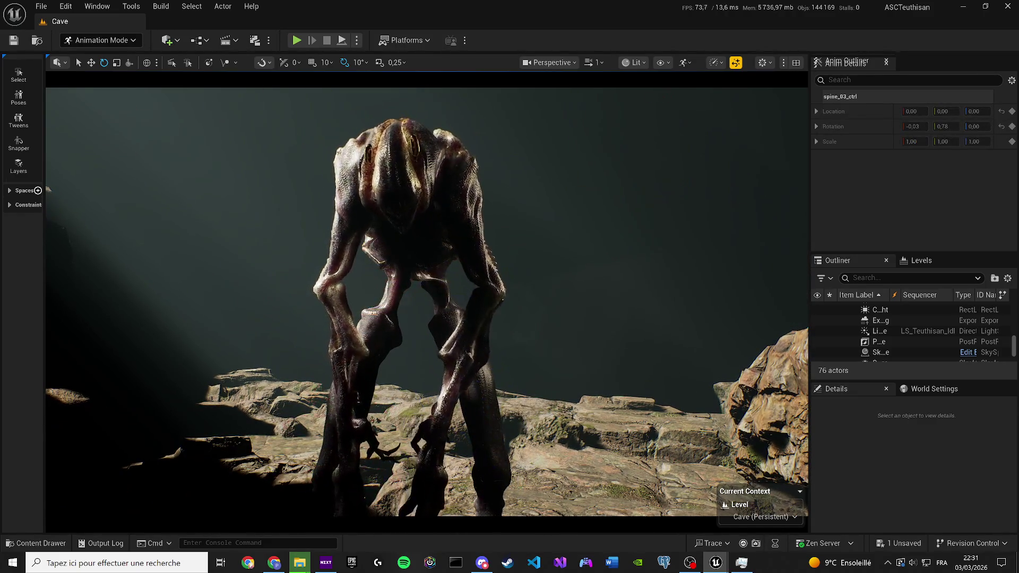
pyautogui.press('g')
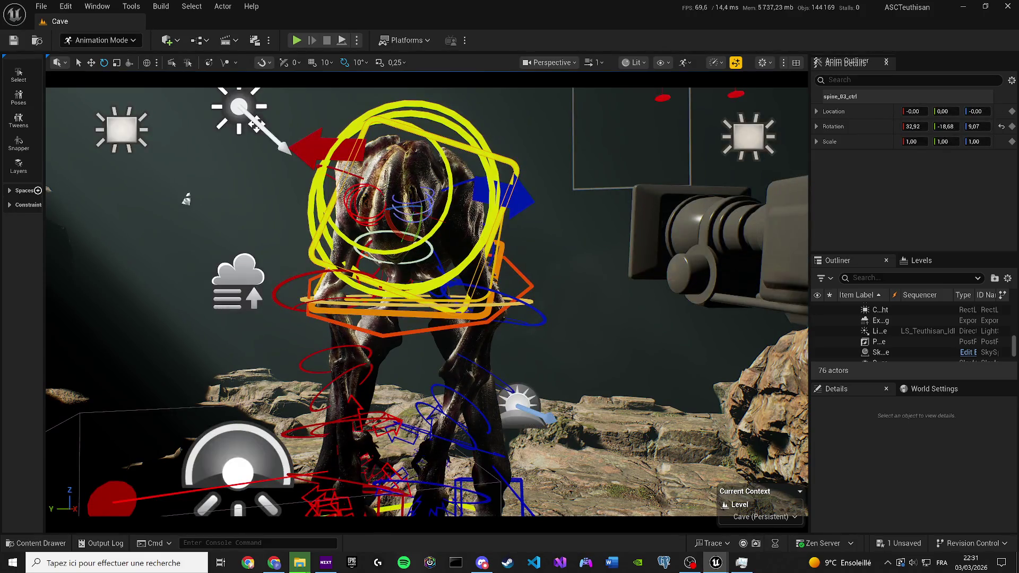
pyautogui.hotkey('ctrl', 's')
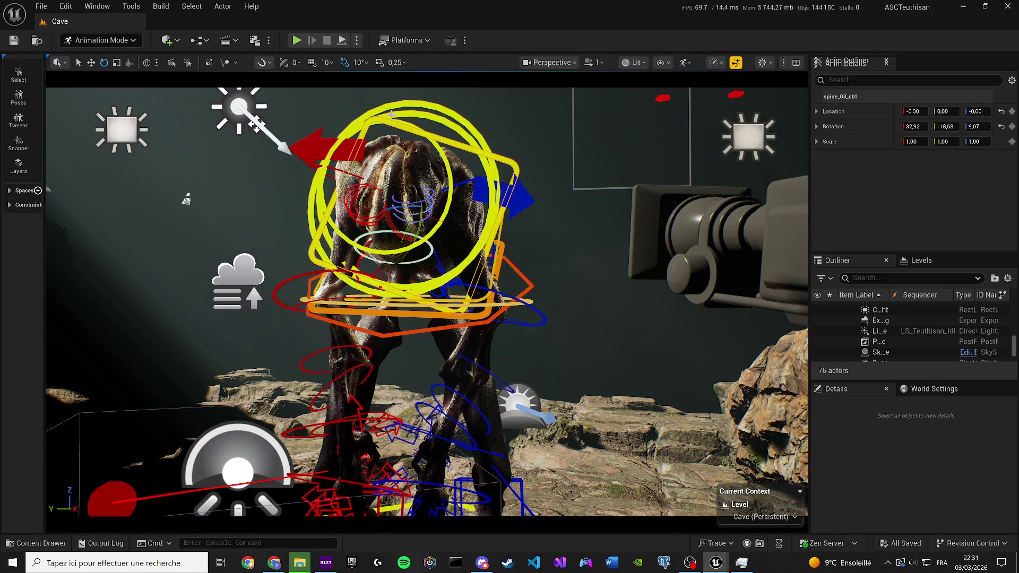
# Step: Tilt the creature's head control and preview the pose in playback
pyautogui.click(395, 176)
pyautogui.moveTo(395, 175)
pyautogui.mouseDown()
pyautogui.moveTo(398, 226)
pyautogui.moveTo(397, 186)
pyautogui.mouseUp()
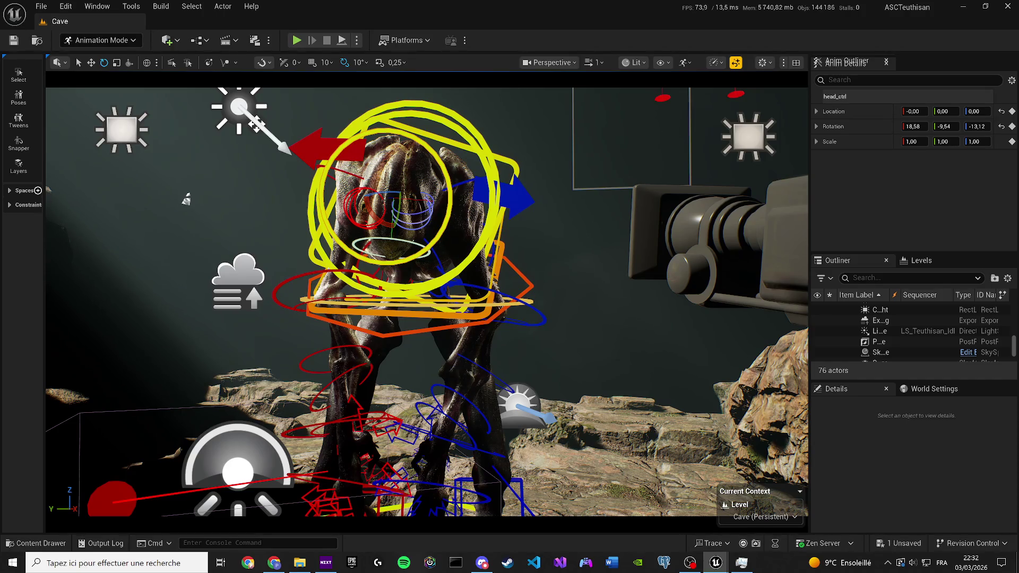
pyautogui.press('g')
pyautogui.press('space')
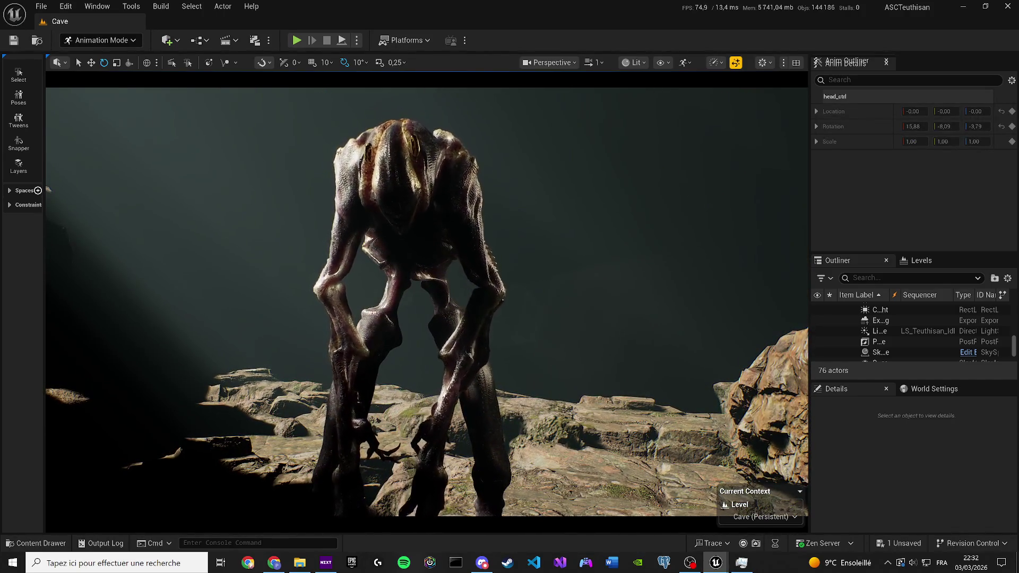
pyautogui.press('space')
pyautogui.press('g')
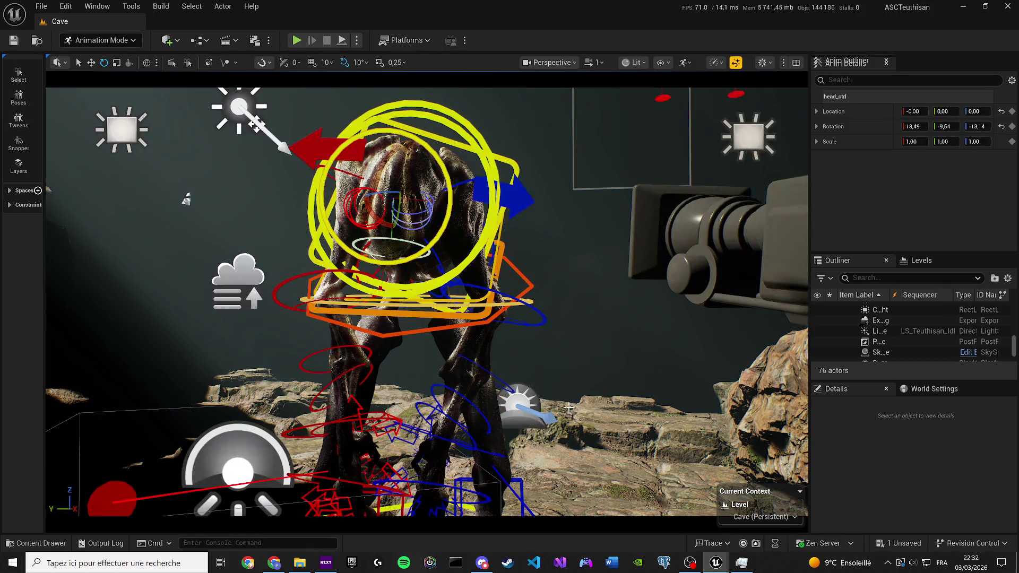
# Step: Rotate body_ctrl to 71.51, -23.42, -6.25 to bend forward, preview, and save
pyautogui.click(379, 337)
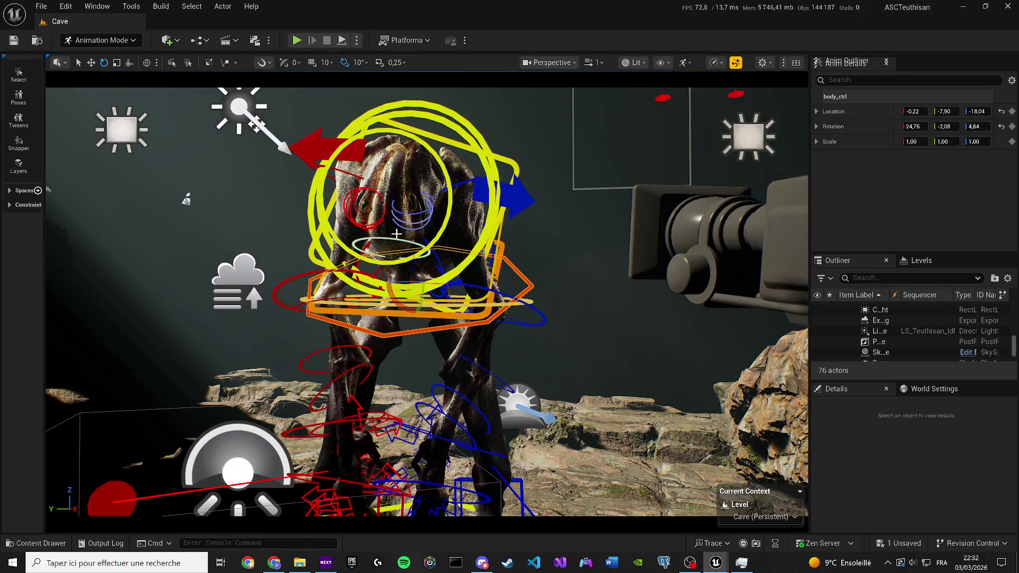
pyautogui.moveTo(432, 295); pyautogui.dragTo(424, 310)
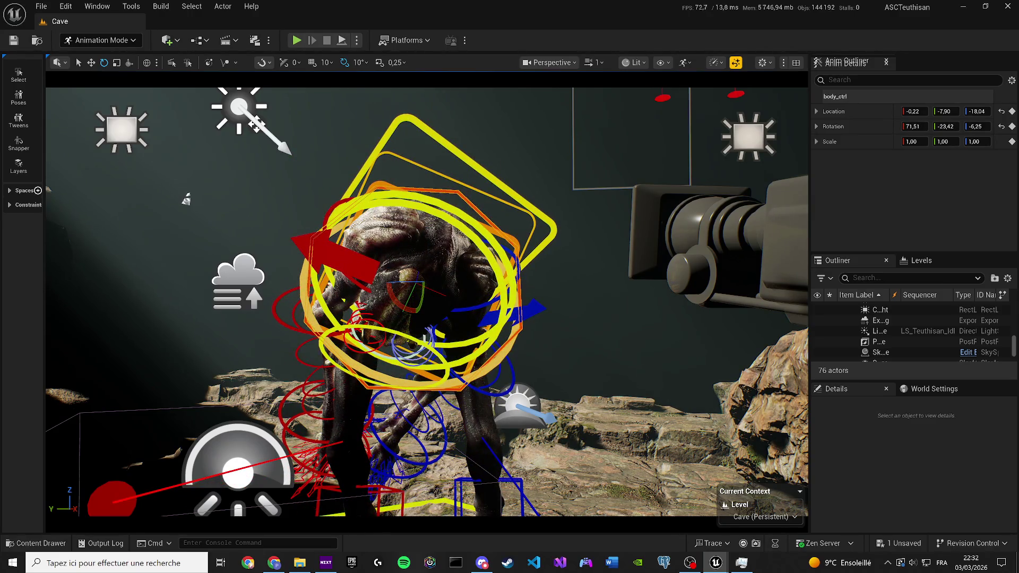
pyautogui.press('space')
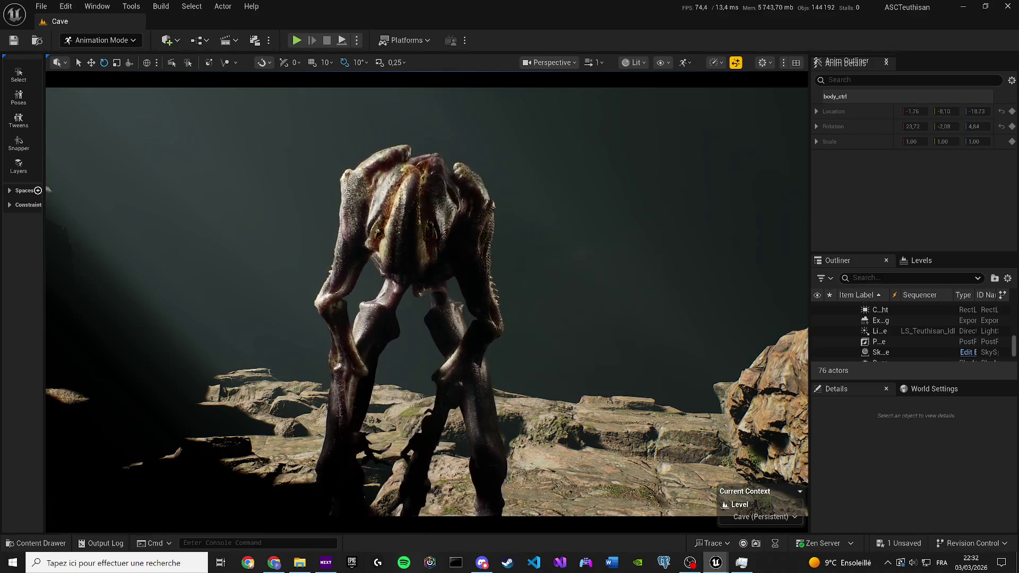
pyautogui.press('space')
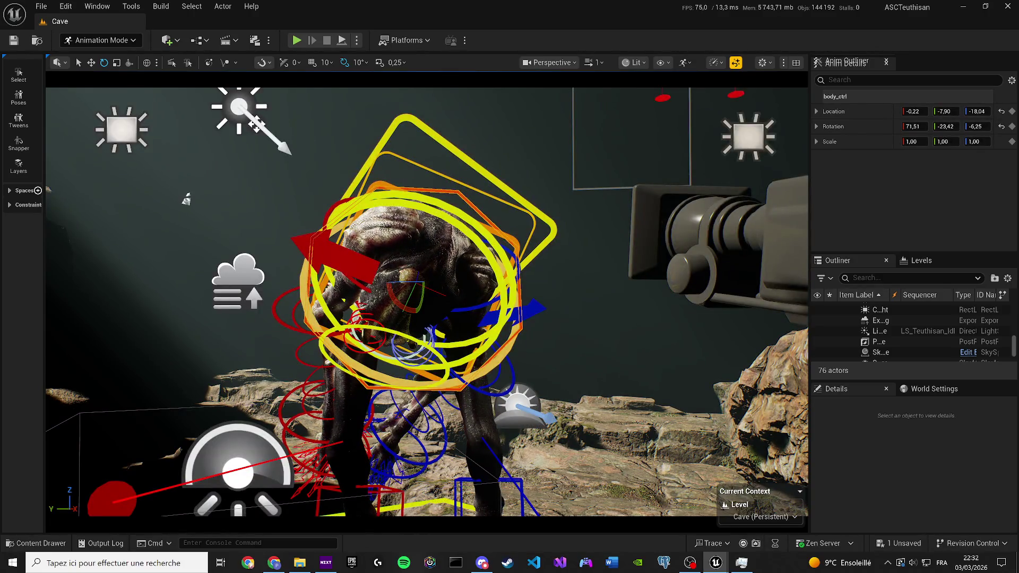
pyautogui.hotkey('ctrl', 's')
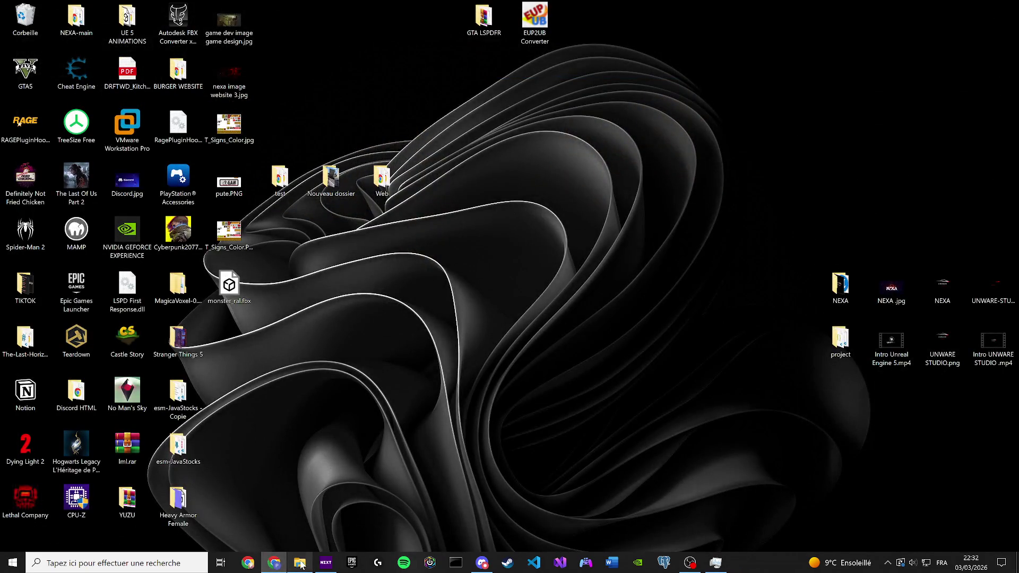
# Step: Create project ASCTeuthisan_perfect from the ASC Teuthisan pack in the Fab library
pyautogui.click(352, 562)
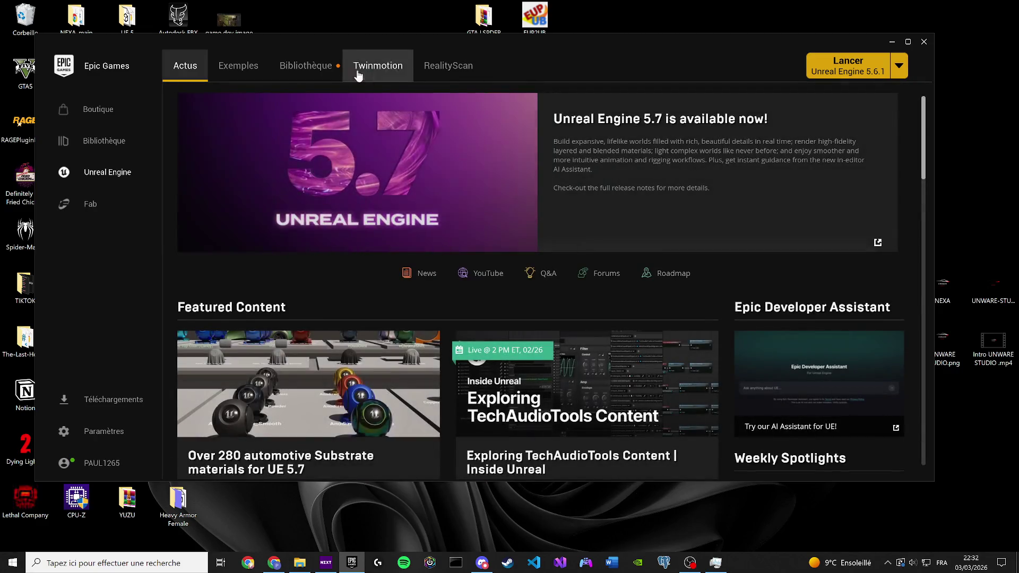
pyautogui.click(306, 65)
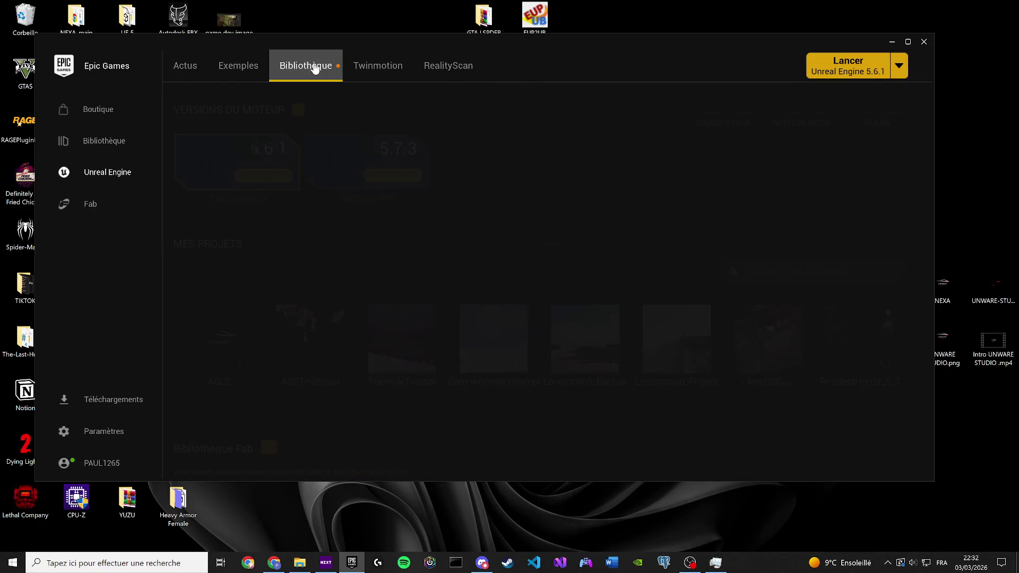
pyautogui.scroll(-4, 699, 311)
pyautogui.click(774, 319)
pyautogui.write('asc')
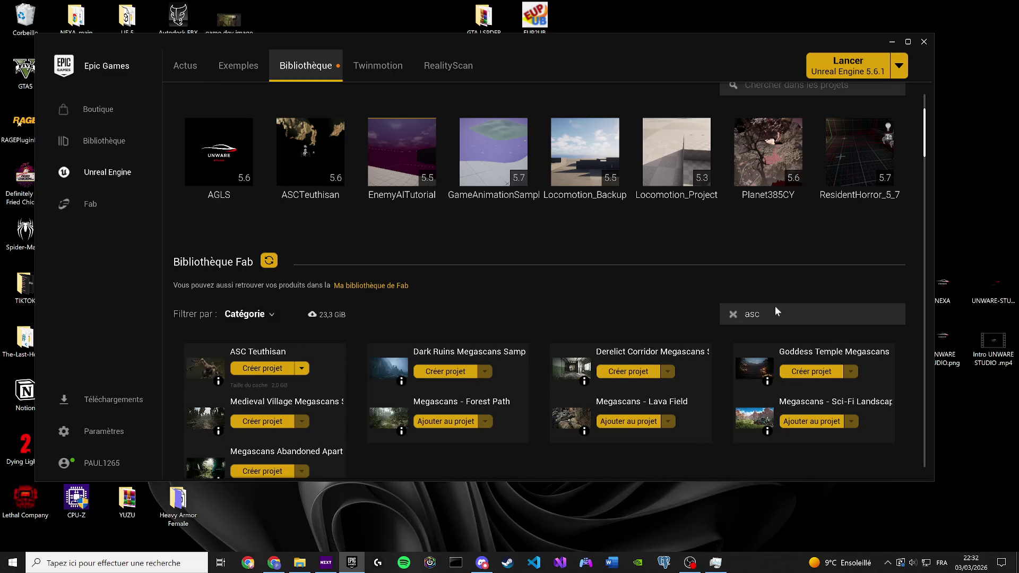
pyautogui.click(277, 366)
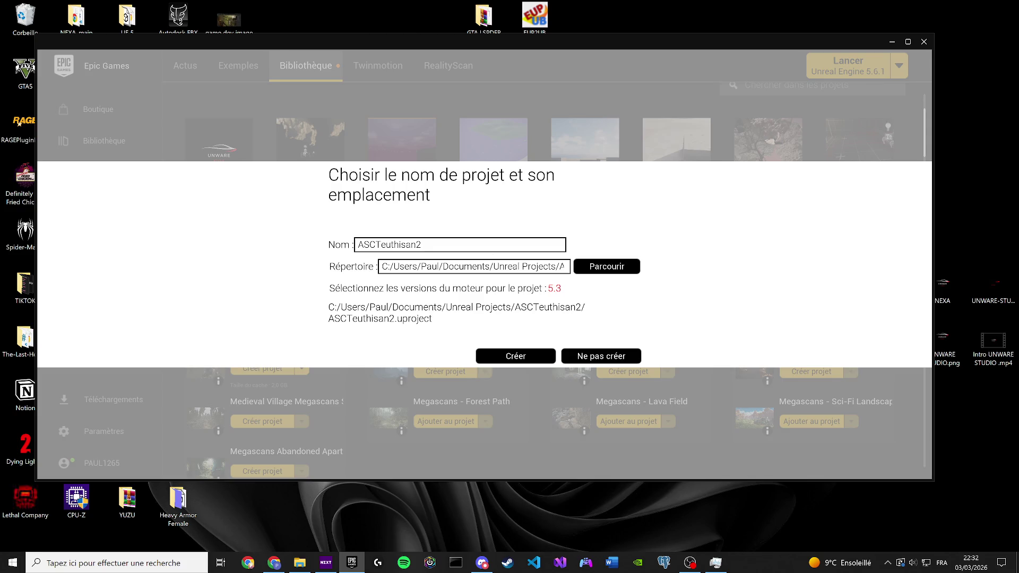
pyautogui.press('BackSpace')
pyautogui.write('_perfec')
pyautogui.write('t')
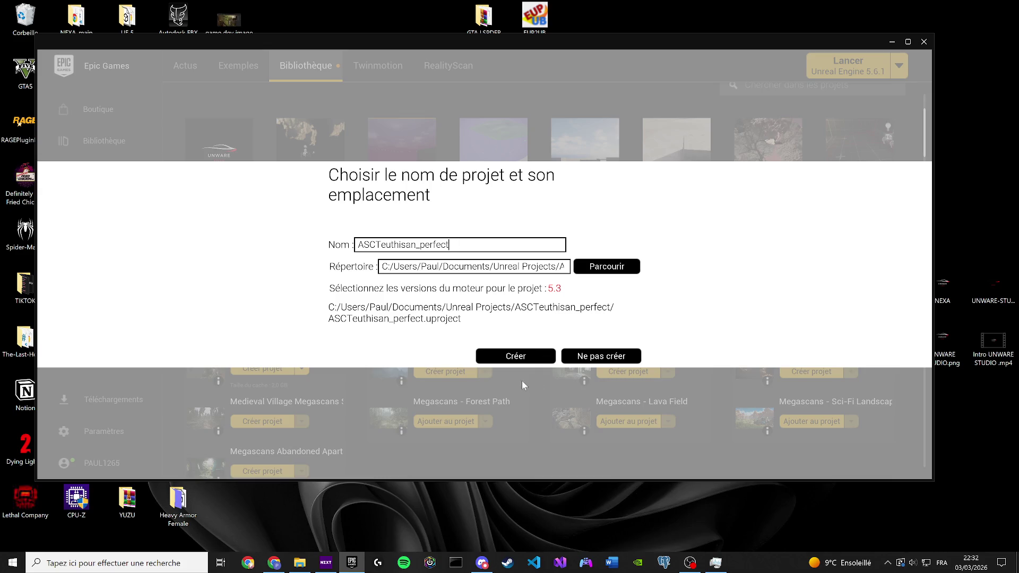
pyautogui.click(512, 356)
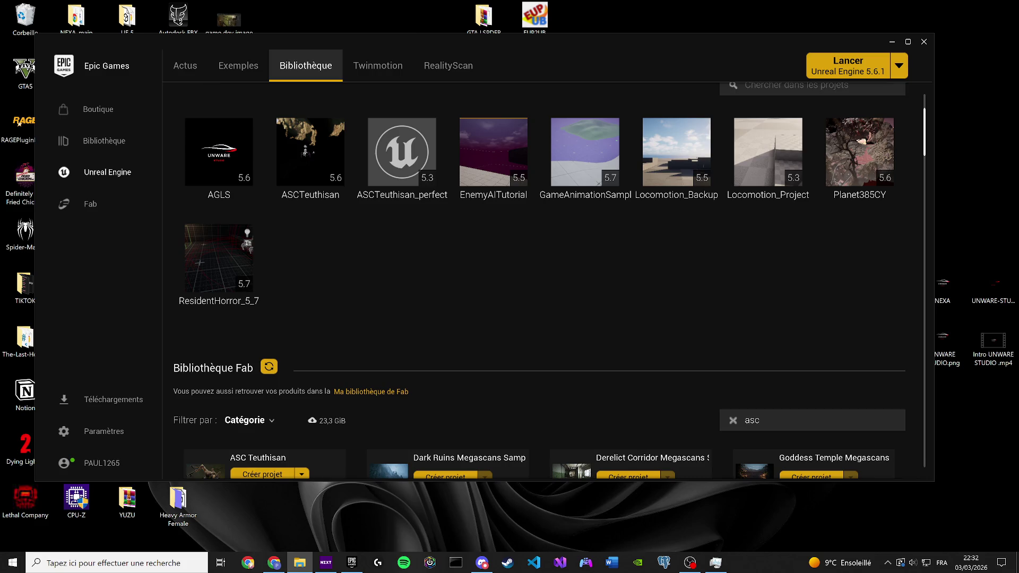
# Step: Open ASCTeuthisan_perfect with engine 5.6, disabling the missing Bridge plugin
pyautogui.click(531, 273)
pyautogui.click(566, 289)
pyautogui.click(564, 291)
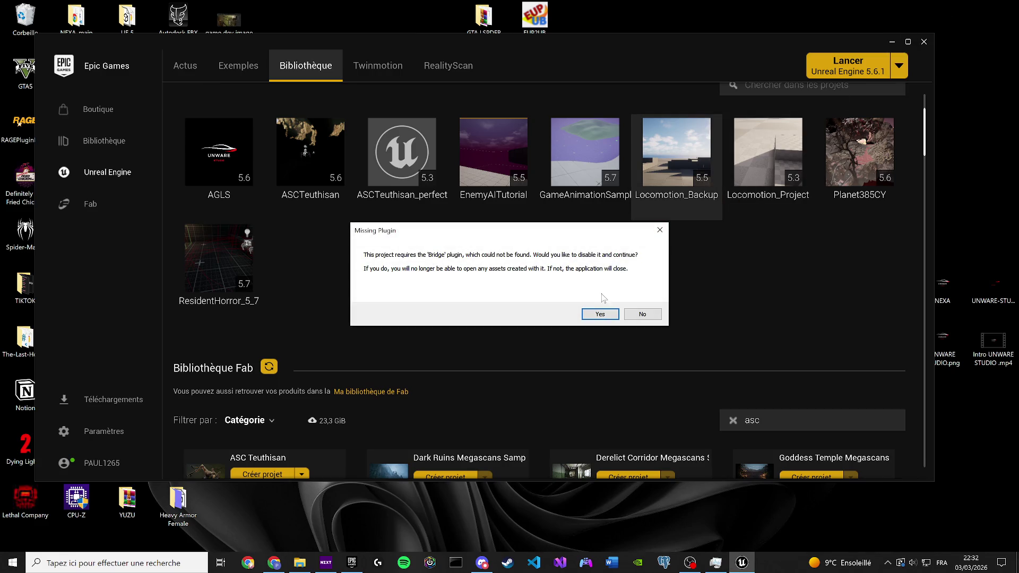
pyautogui.click(600, 315)
pyautogui.click(892, 42)
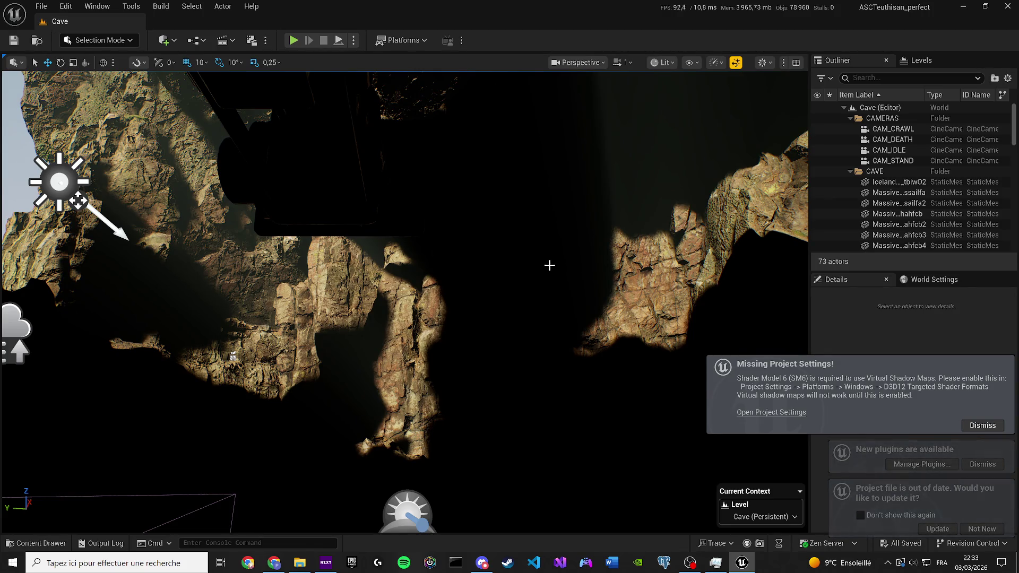
# Step: Open the level sequences list once the Cave level has loaded
pyautogui.click(252, 41)
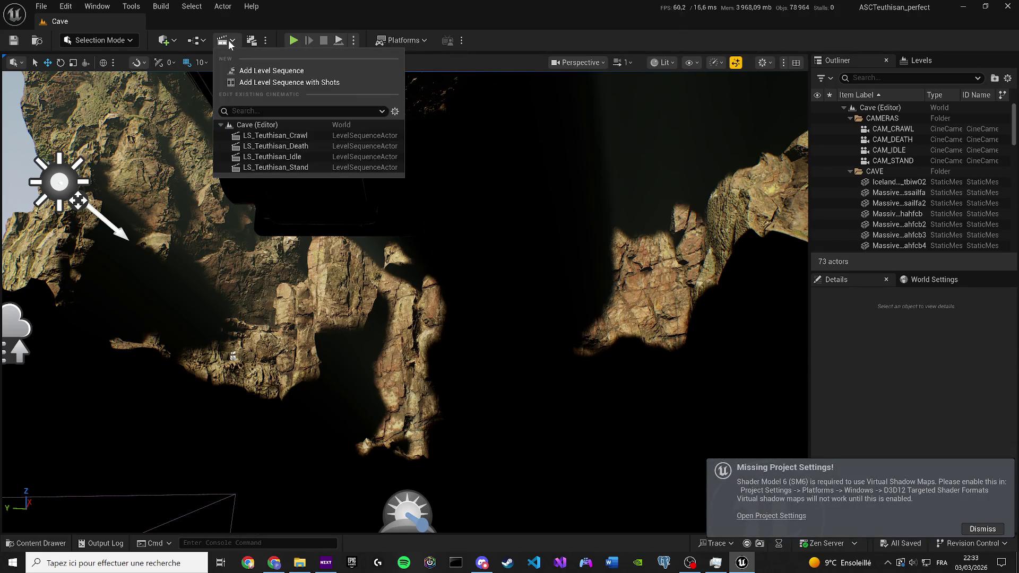
pyautogui.click(268, 136)
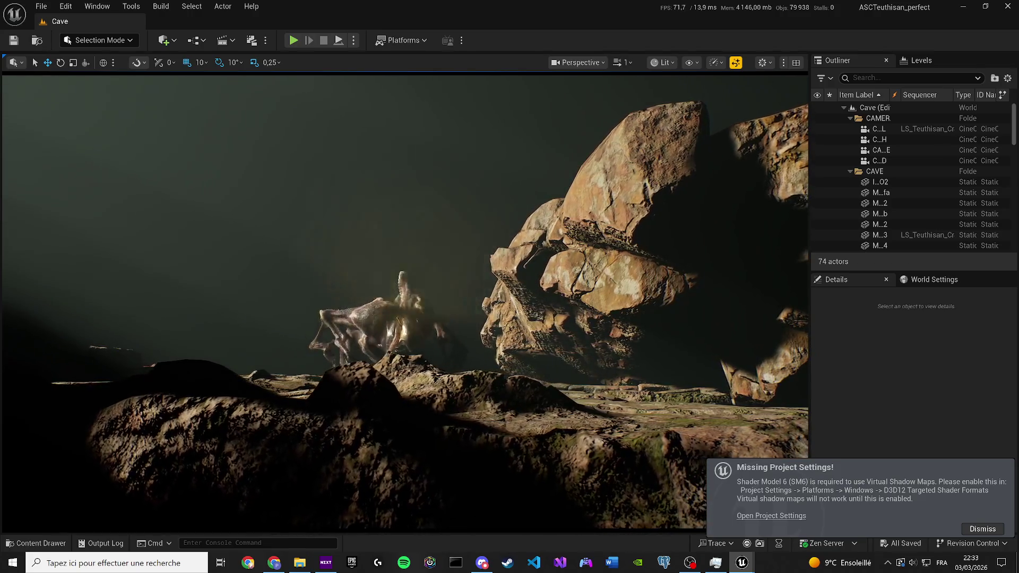
pyautogui.press('g')
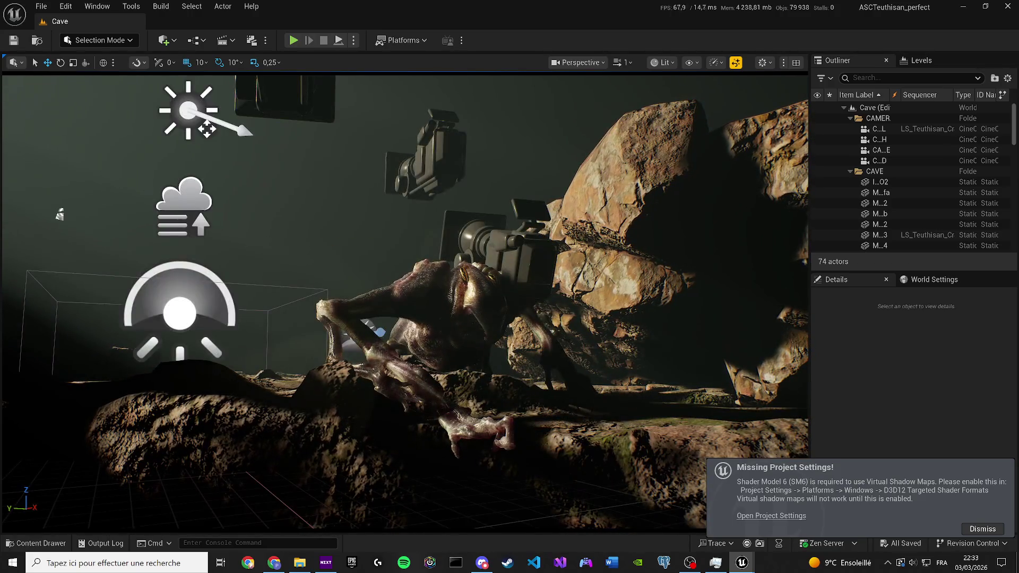
pyautogui.click(233, 40)
pyautogui.click(301, 146)
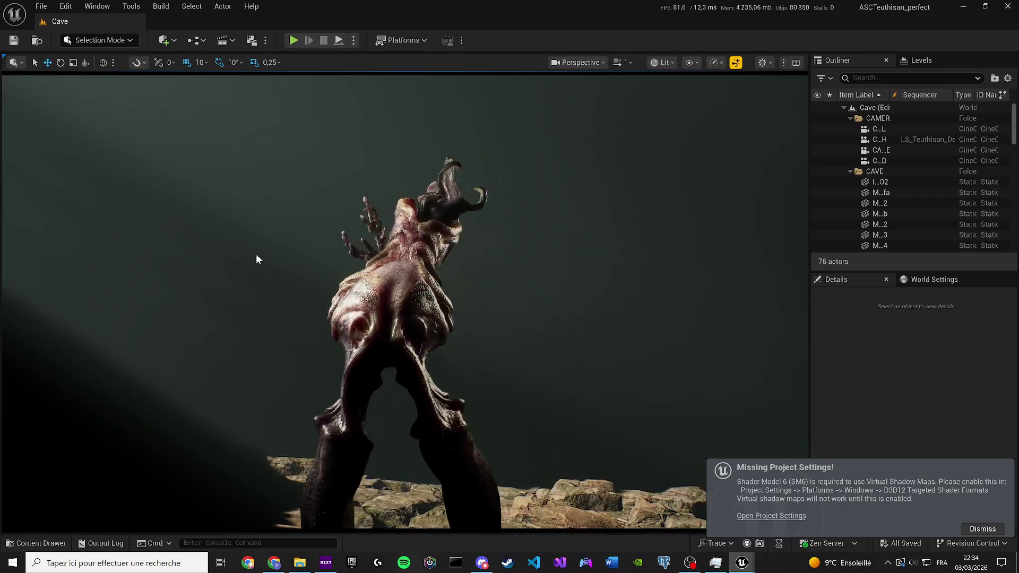
pyautogui.click(223, 40)
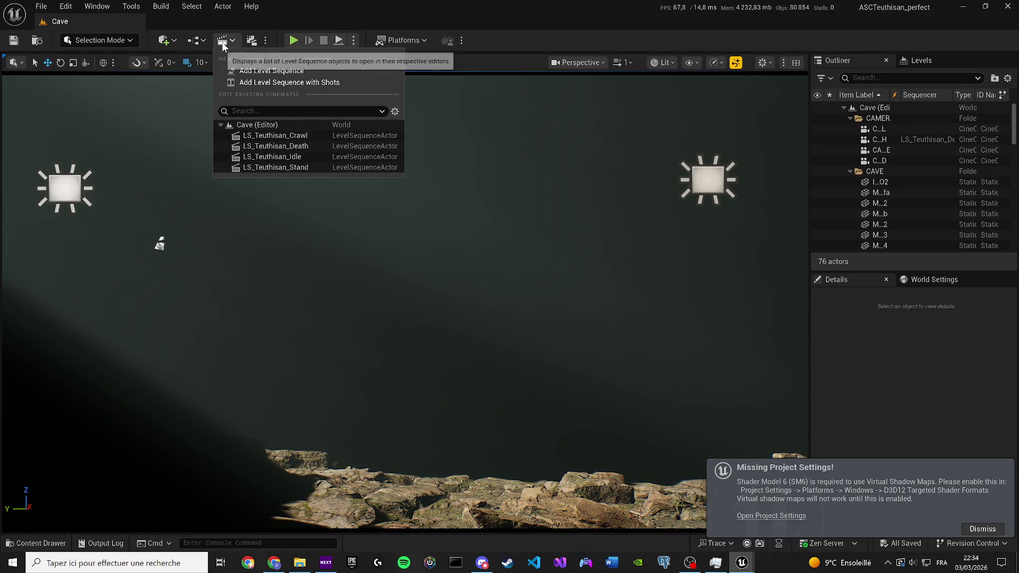
pyautogui.click(315, 154)
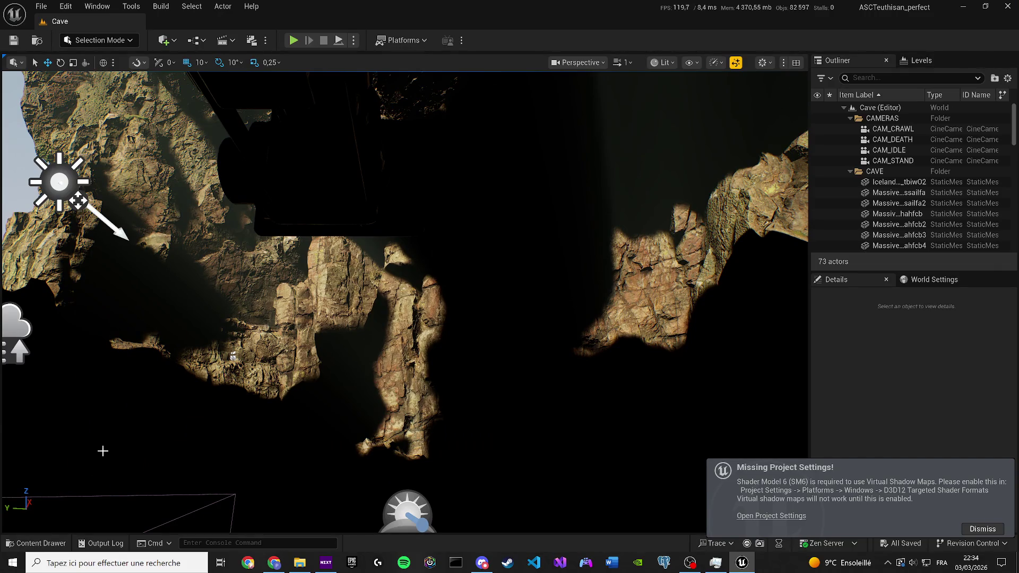
pyautogui.click(37, 543)
# Step: Select all four Content folders and choose Migrate from their context menu
pyautogui.click(259, 361)
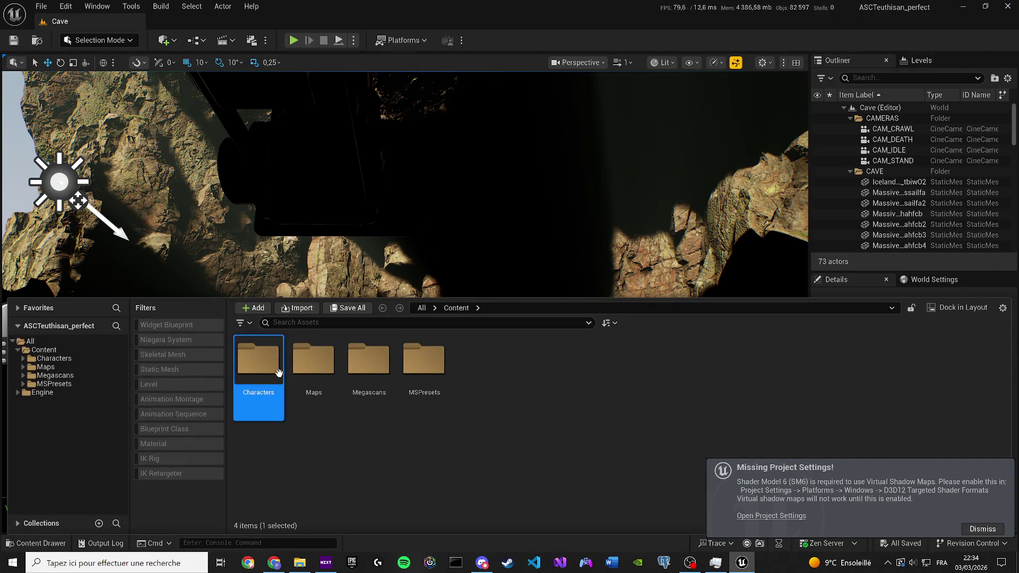
pyautogui.keyDown('shift'); pyautogui.click(424, 364); pyautogui.keyUp('shift')
pyautogui.rightClick(320, 365)
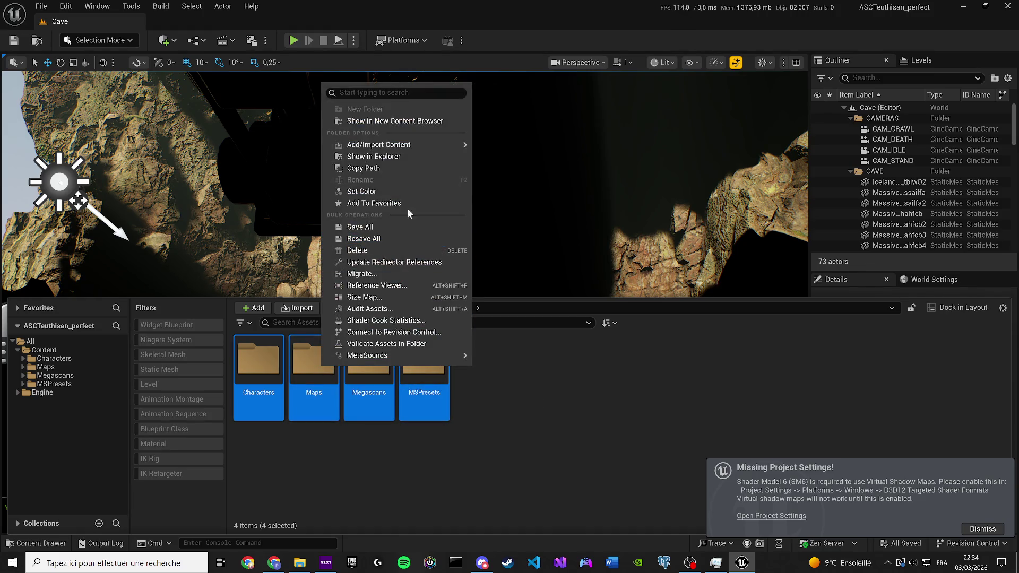
pyautogui.moveTo(401, 145)
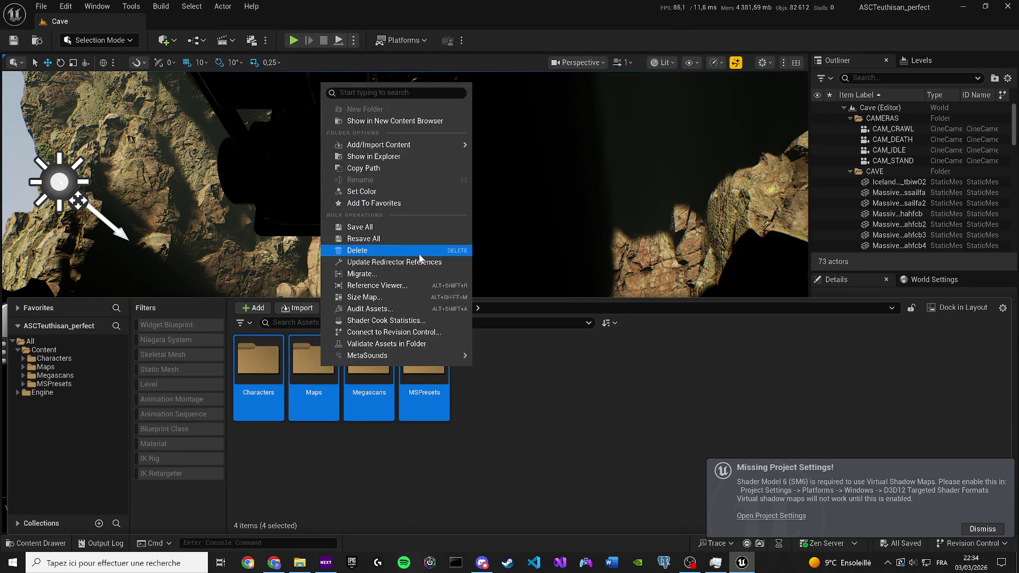
pyautogui.click(386, 275)
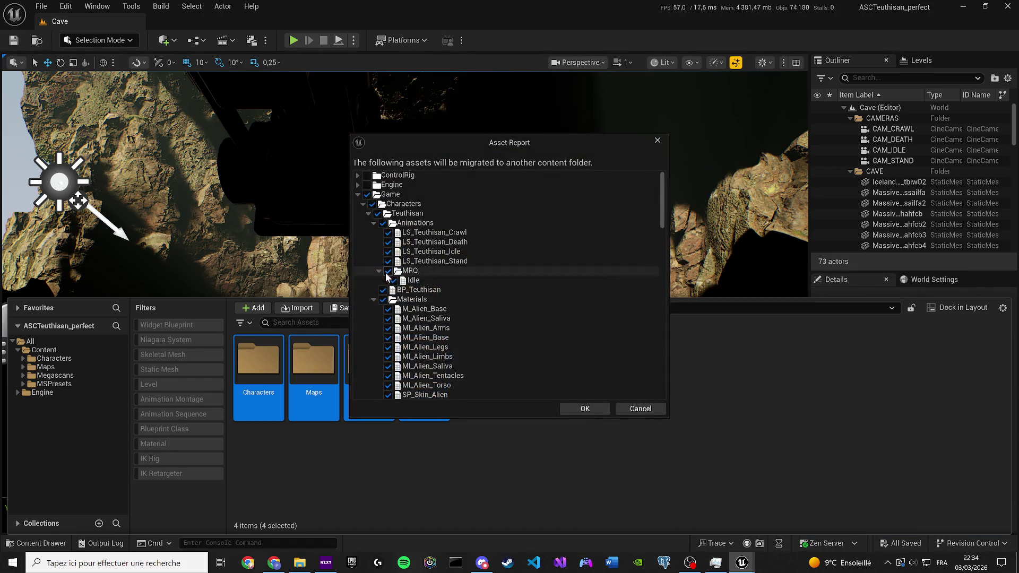
# Step: In the Asset Report, include ControlRig and Paper2D, then confirm the asset list
pyautogui.click(358, 194)
pyautogui.click(366, 175)
pyautogui.click(358, 204)
pyautogui.click(367, 204)
pyautogui.click(358, 204)
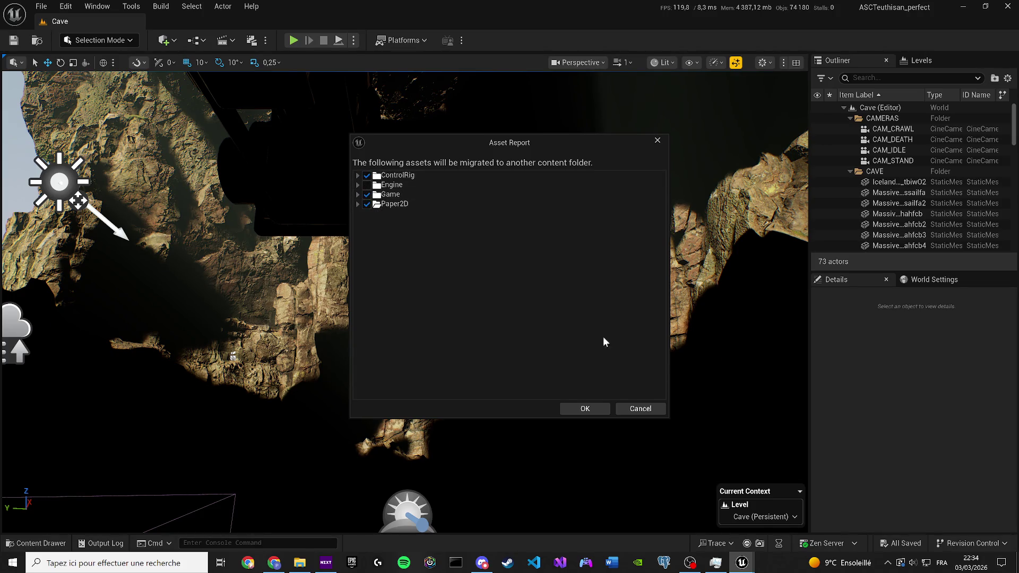
pyautogui.click(584, 412)
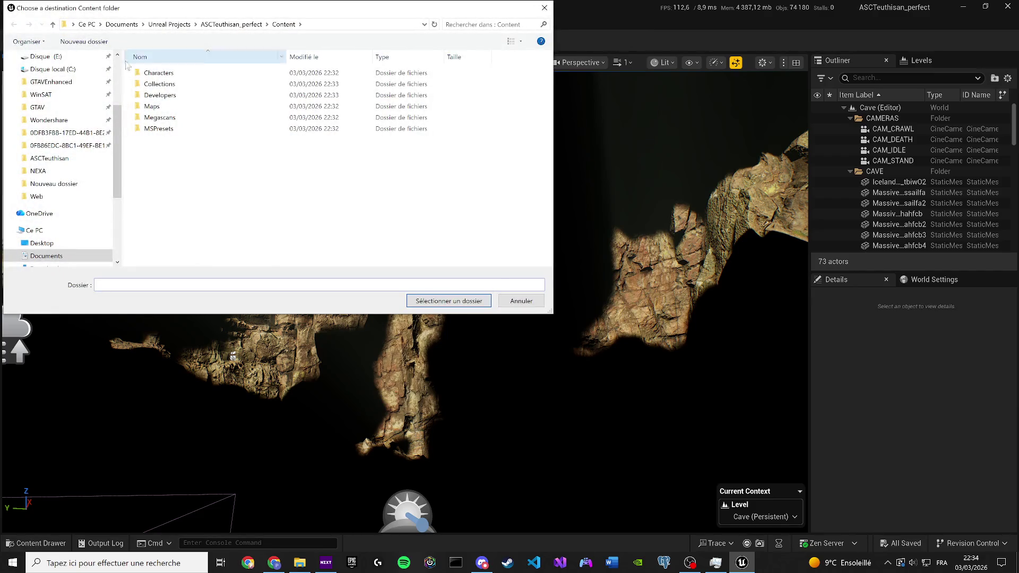
# Step: Migrate into Desktop > NEXA > Content, declining to overwrite existing files for all conflicts
pyautogui.scroll(1, 61, 181)
pyautogui.scroll(-2, 53, 223)
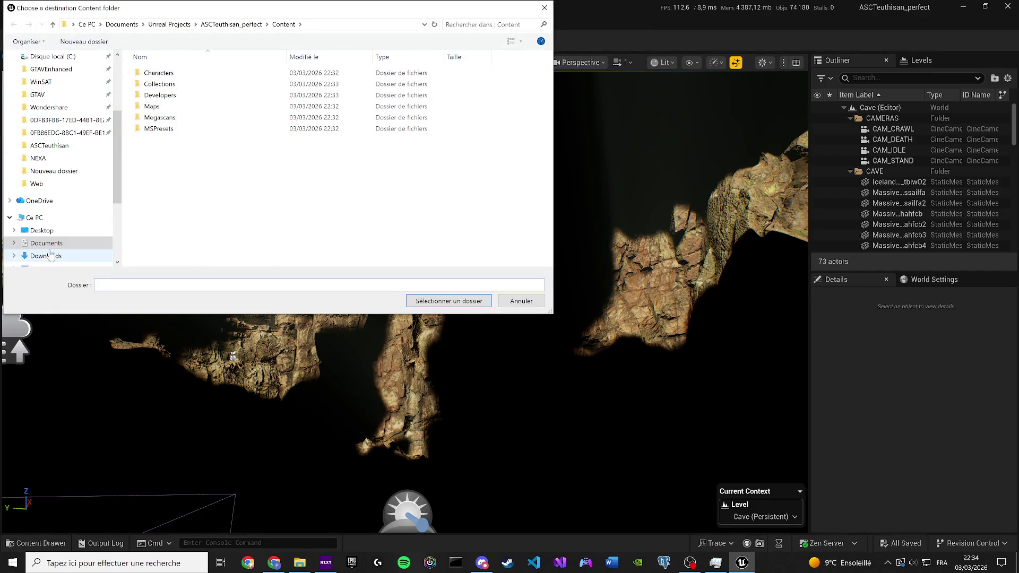
pyautogui.click(42, 231)
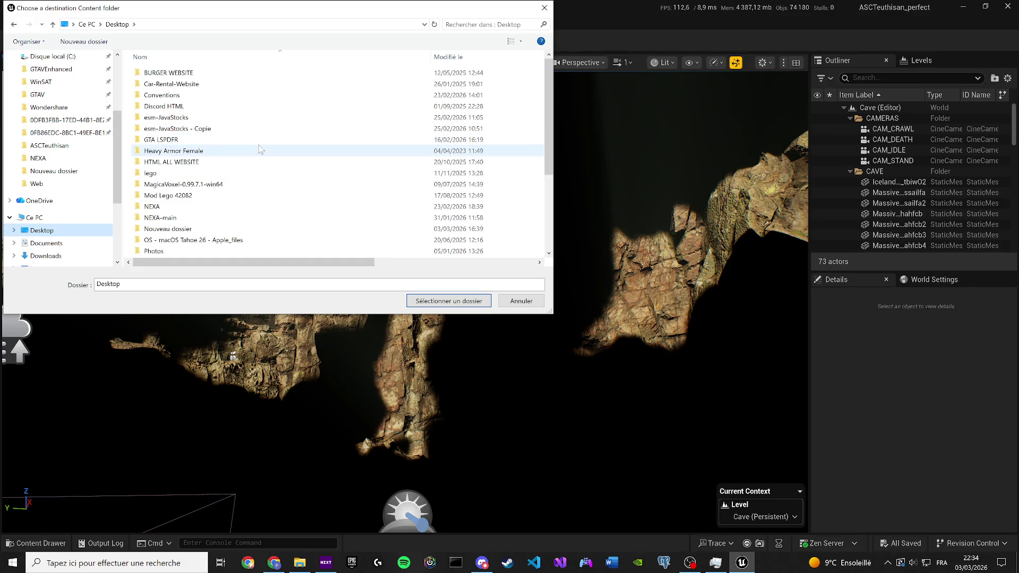
pyautogui.click(207, 209)
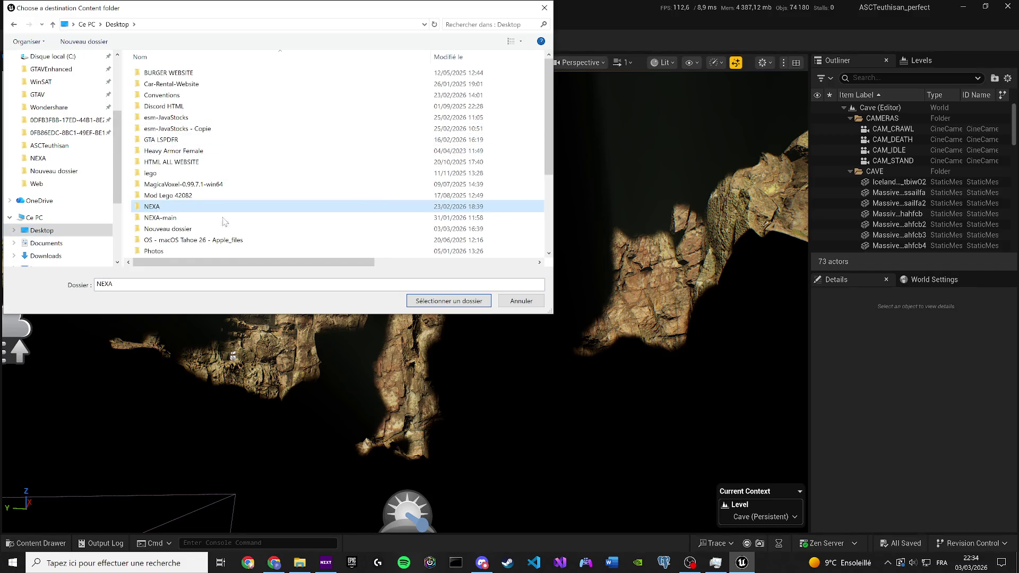
pyautogui.doubleClick(166, 209)
pyautogui.doubleClick(157, 95)
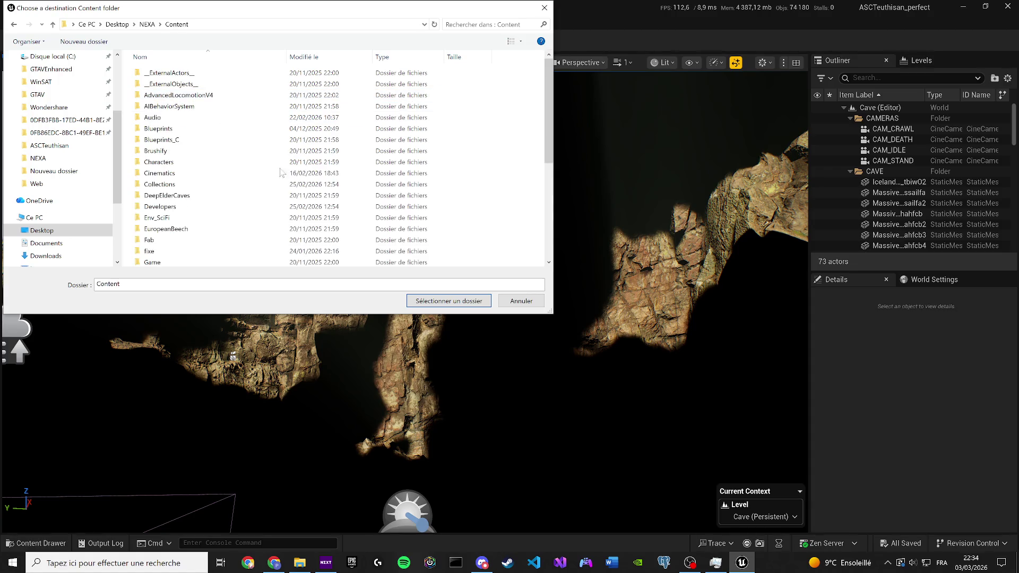
pyautogui.click(432, 301)
pyautogui.click(440, 301)
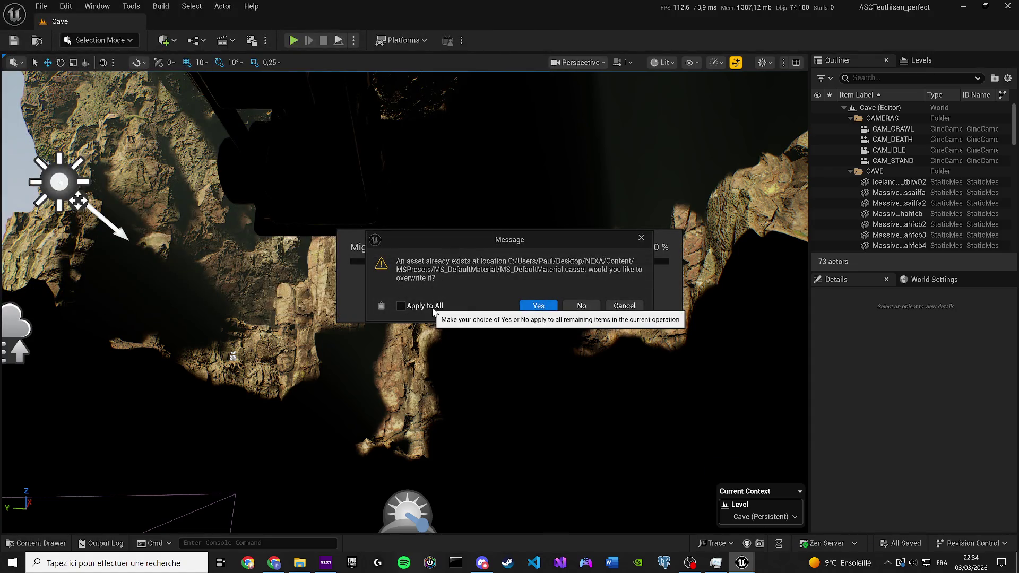
pyautogui.click(590, 308)
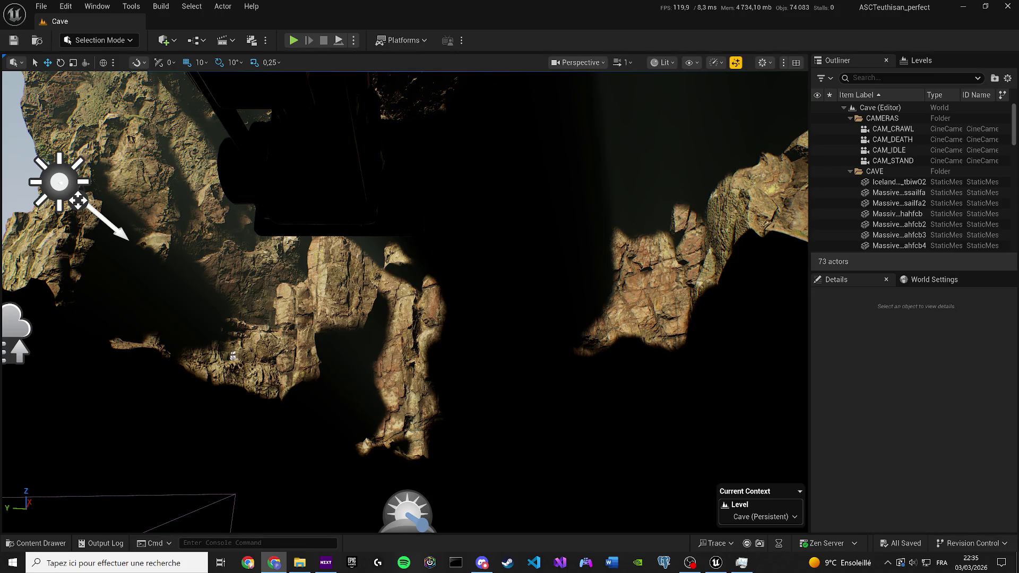
pyautogui.moveTo(410, 262); pyautogui.dragTo(384, 223)
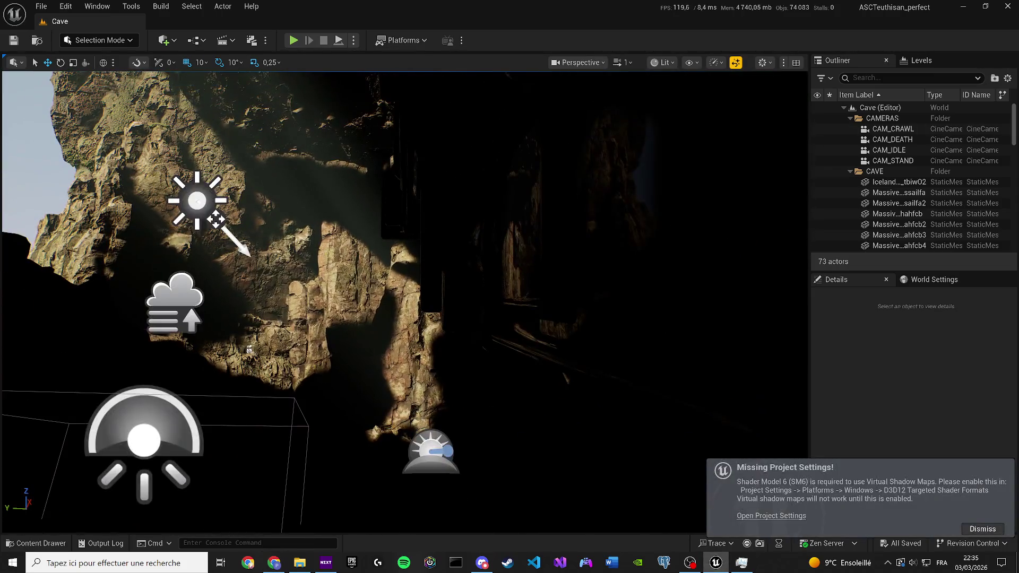
# Step: Close the Unreal Editor, view the NEXA image, and close the launcher window
pyautogui.click(1008, 7)
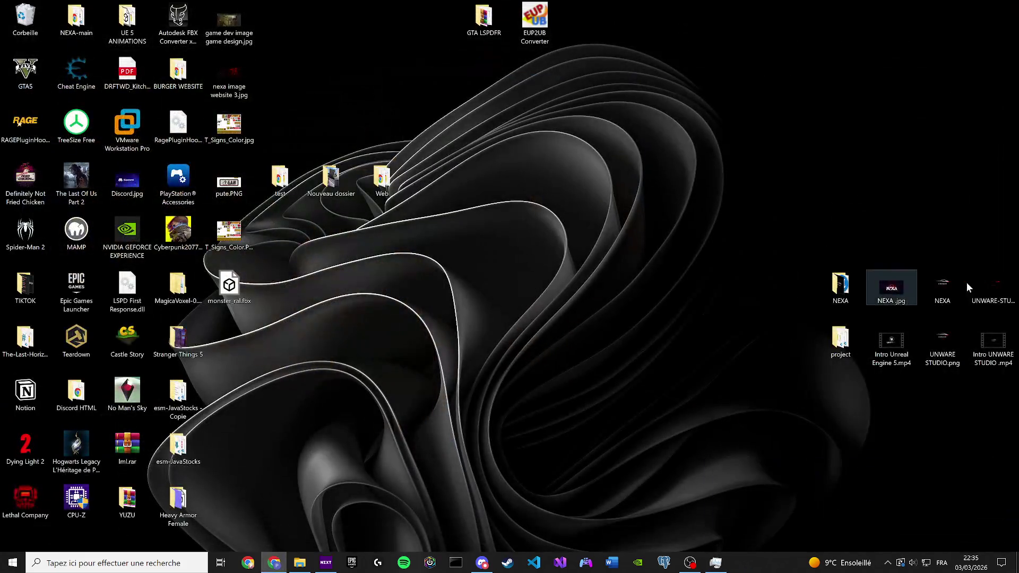
pyautogui.doubleClick(905, 287)
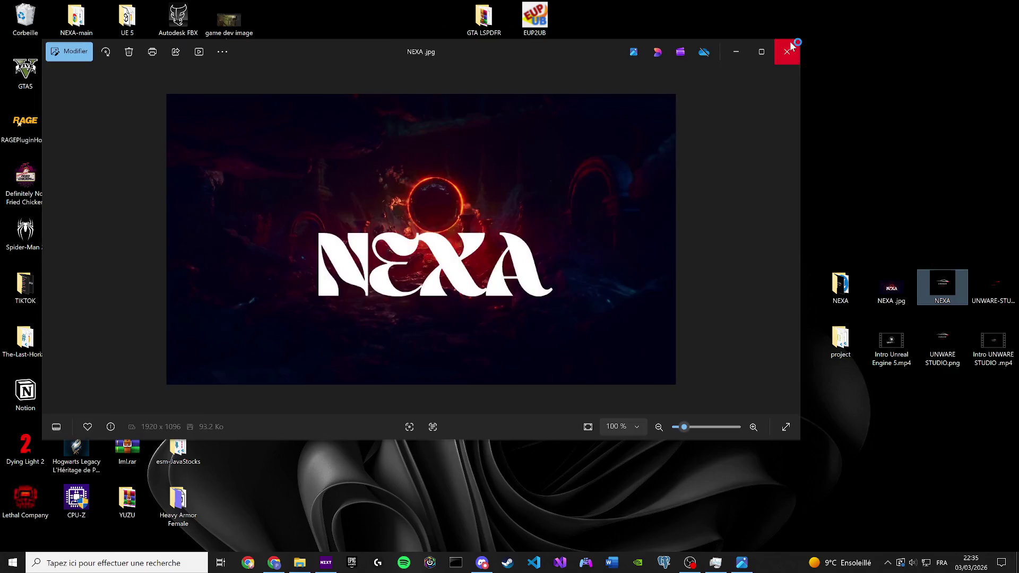
pyautogui.click(789, 49)
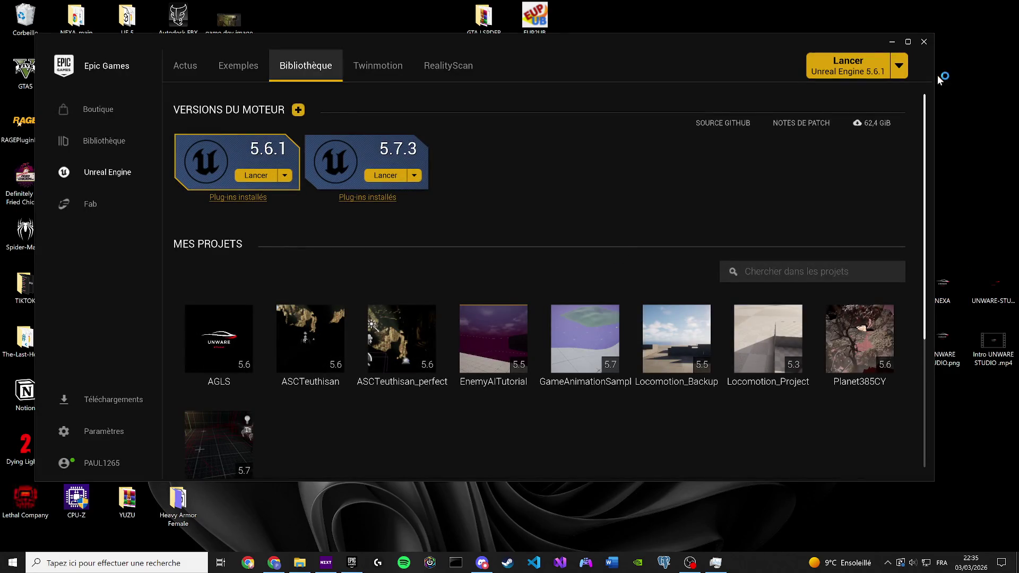
pyautogui.click(924, 42)
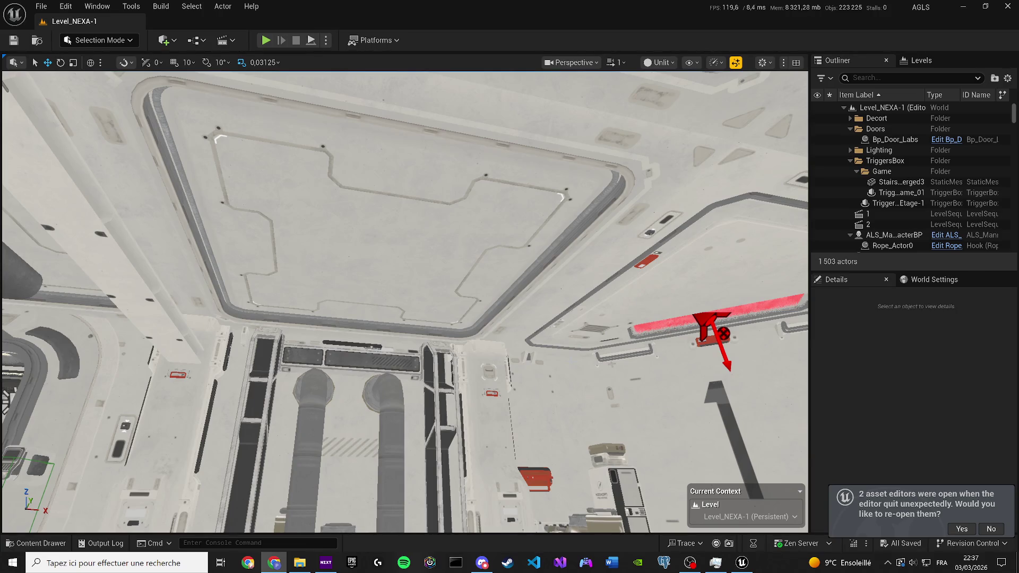
# Step: Switch the corridor viewport to Lit rendering and clear a stray console character
pyautogui.click(661, 62)
pyautogui.click(664, 107)
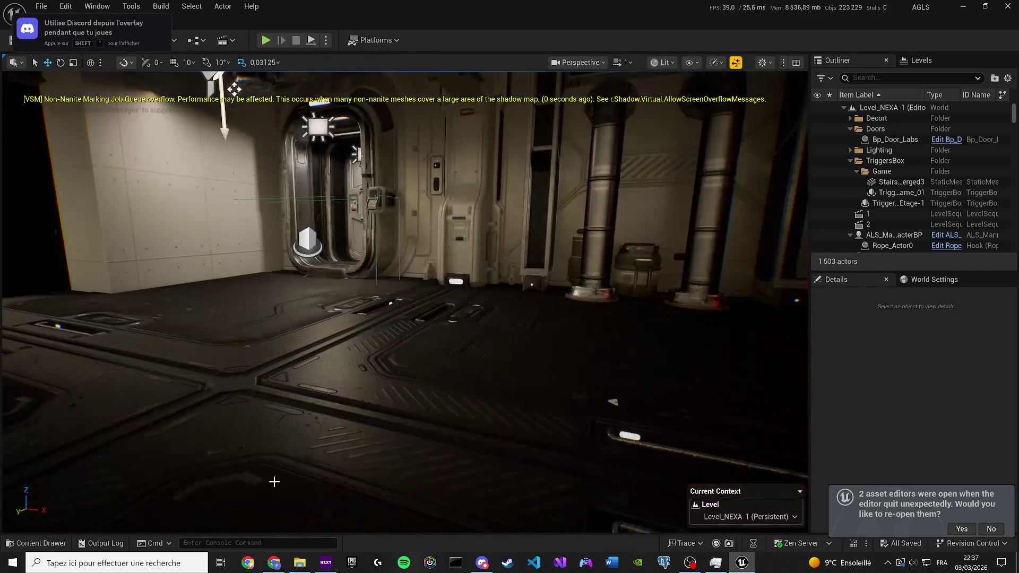
pyautogui.click(257, 543)
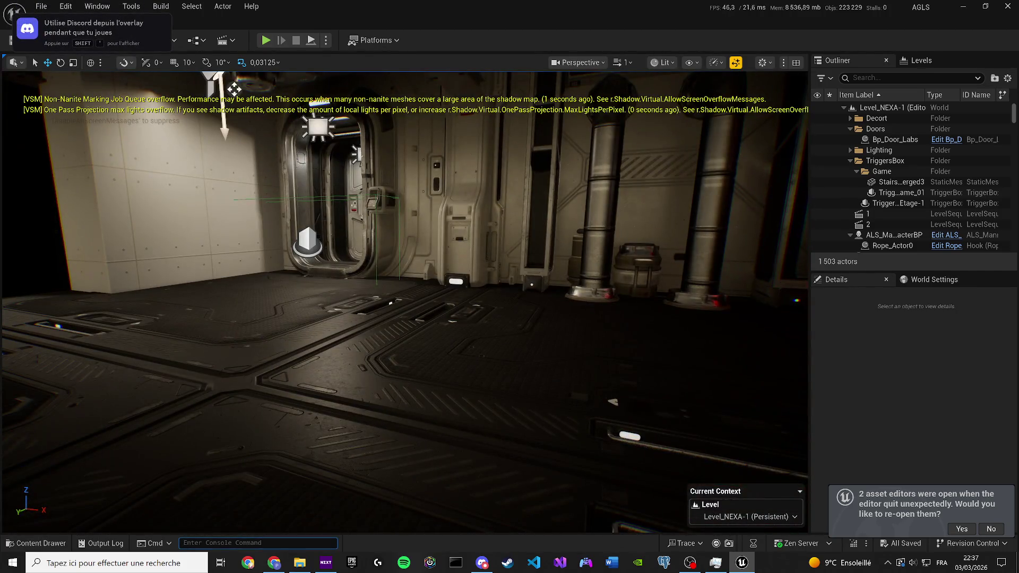
pyautogui.write('d')
pyautogui.press('BackSpace')
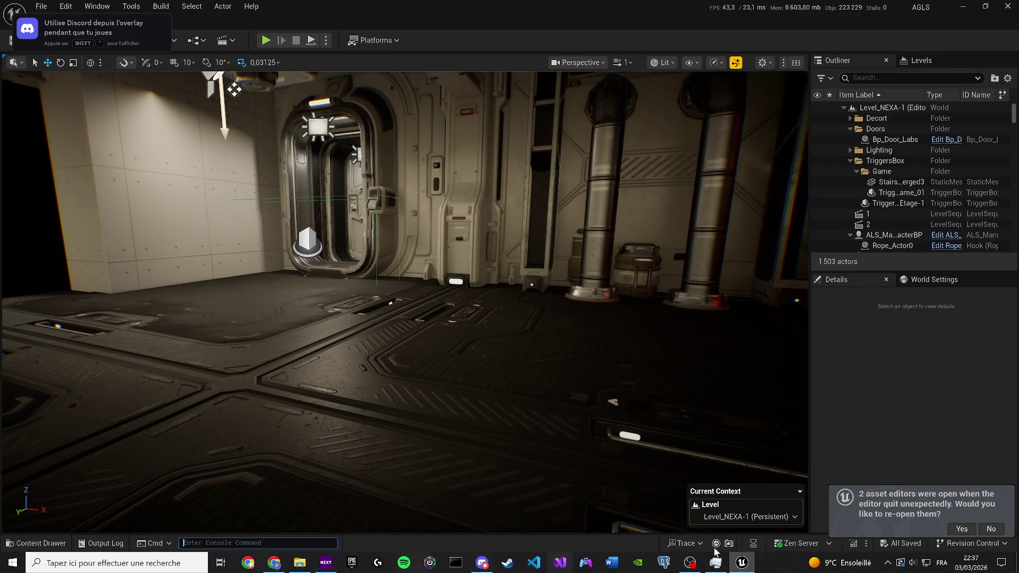
# Step: In the Content Drawer's top Content folder, search 'asc', then refine the search to 'thu'
pyautogui.click(44, 544)
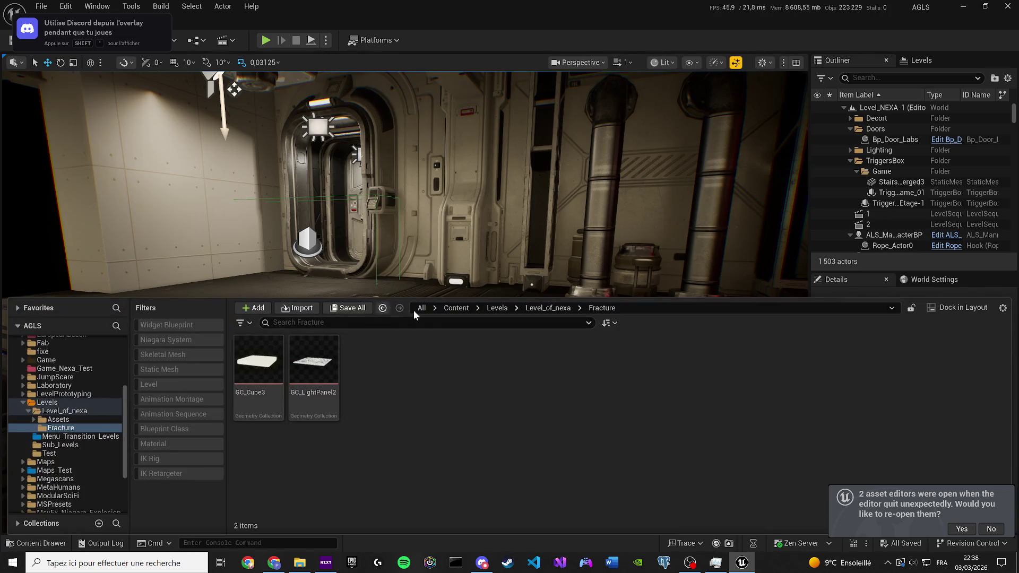
pyautogui.click(456, 308)
pyautogui.write('asc')
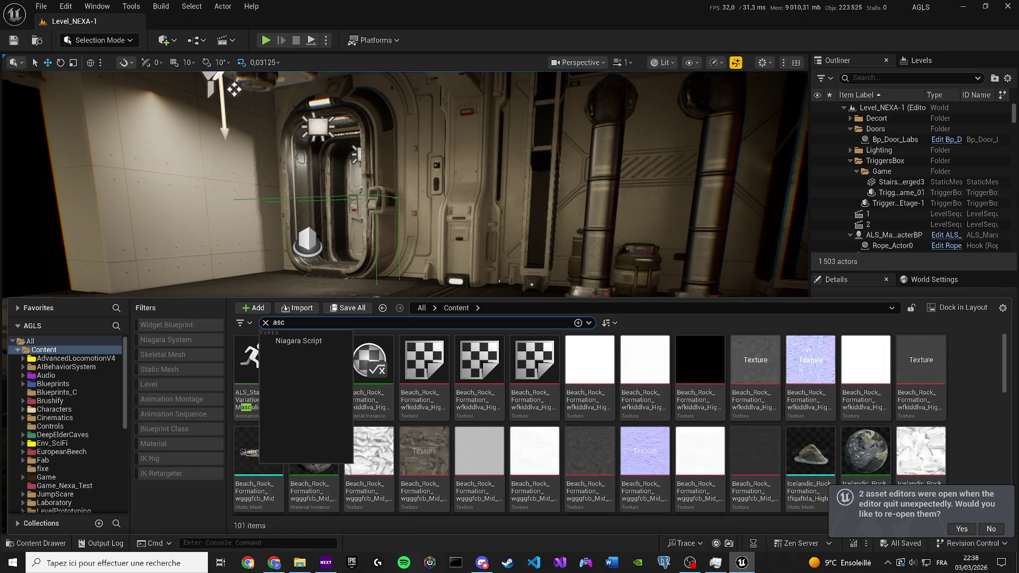
pyautogui.click(866, 367)
pyautogui.scroll(-5, 531, 371)
pyautogui.scroll(-4, 503, 376)
pyautogui.click(298, 323)
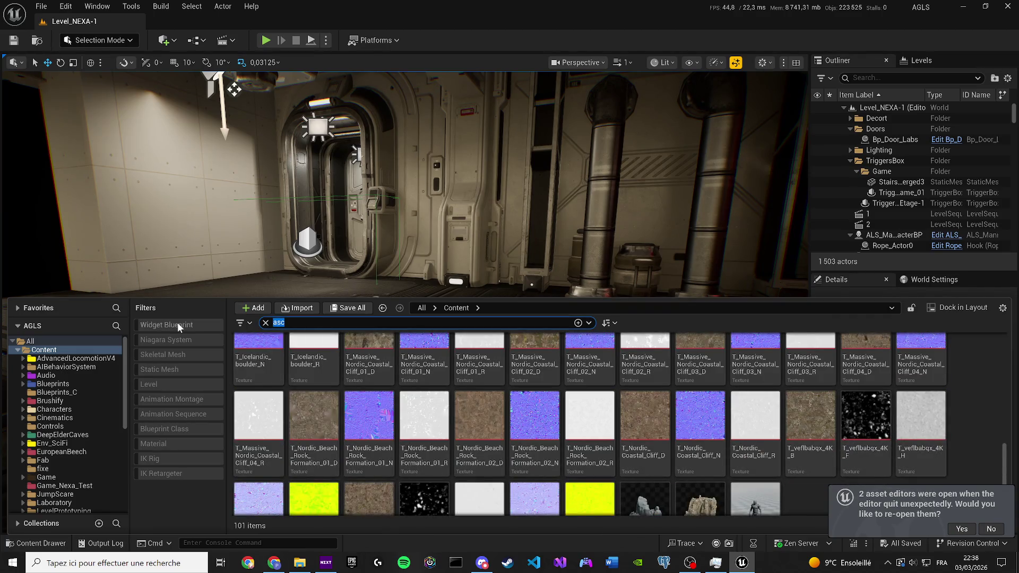
pyautogui.write('theu')
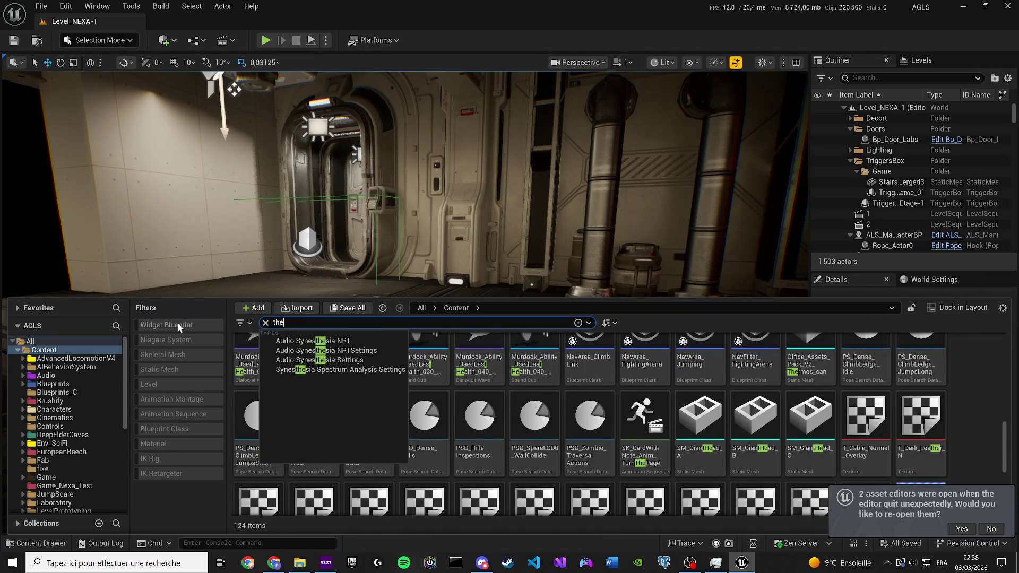
pyautogui.press('BackSpace')
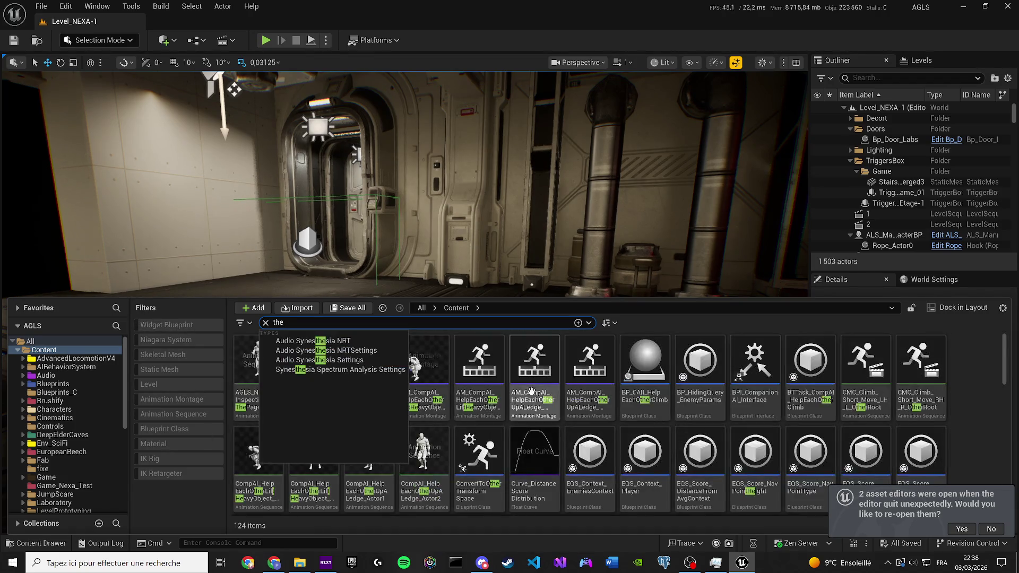
pyautogui.click(961, 378)
pyautogui.press('BackSpace')
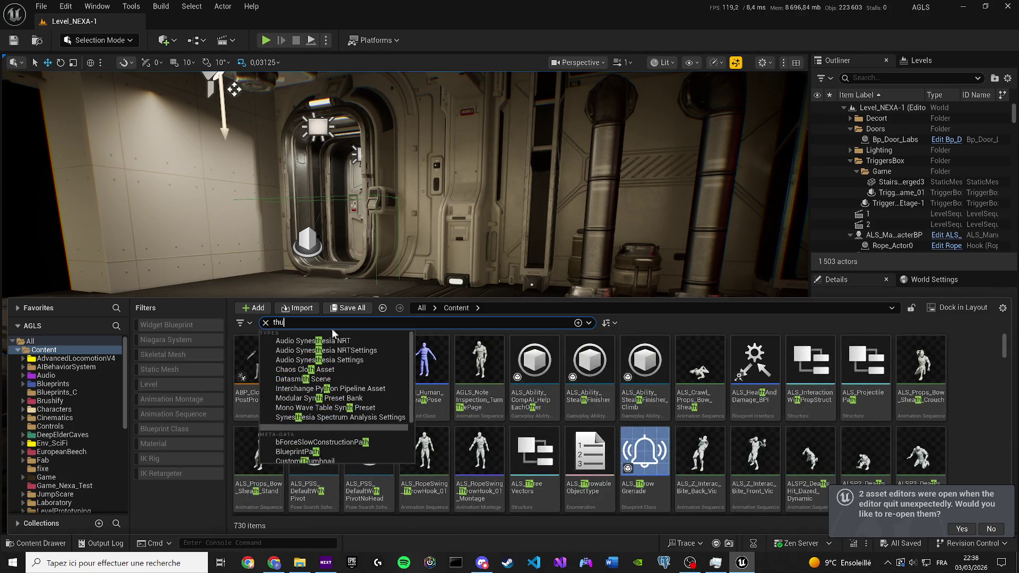
pyautogui.write('u')
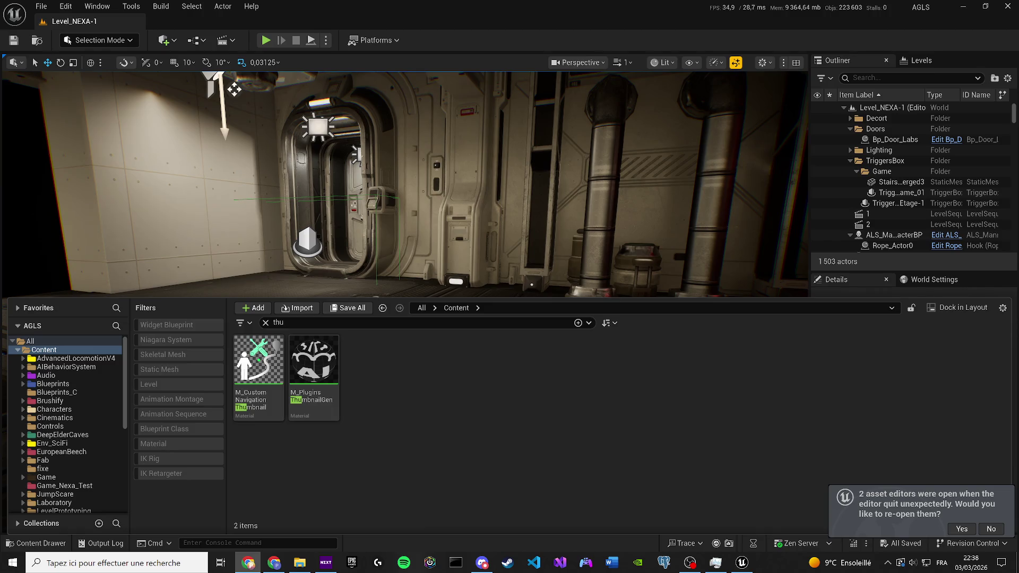
# Step: Search 'Teuthisan' and drag BP_Teuthisan onto the corridor floor
pyautogui.write('Teuthisan')
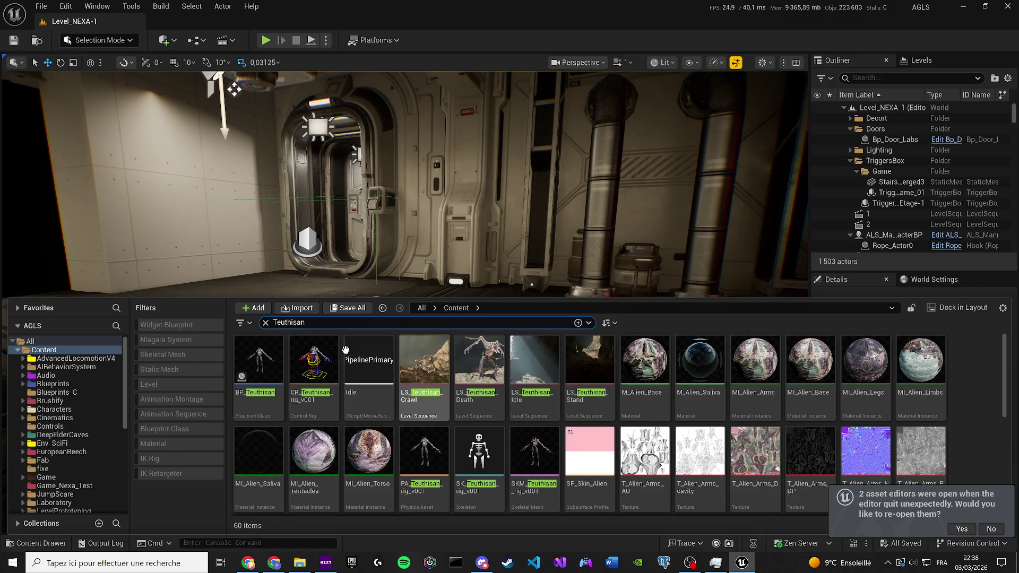
pyautogui.click(255, 379)
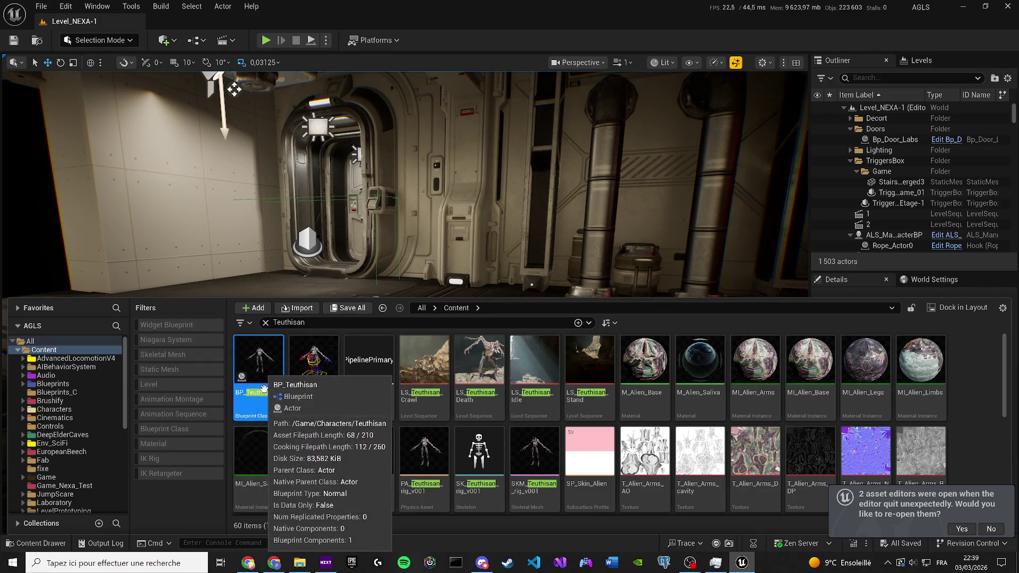
pyautogui.moveTo(262, 370)
pyautogui.mouseDown()
pyautogui.moveTo(273, 268)
pyautogui.moveTo(252, 277)
pyautogui.mouseUp()
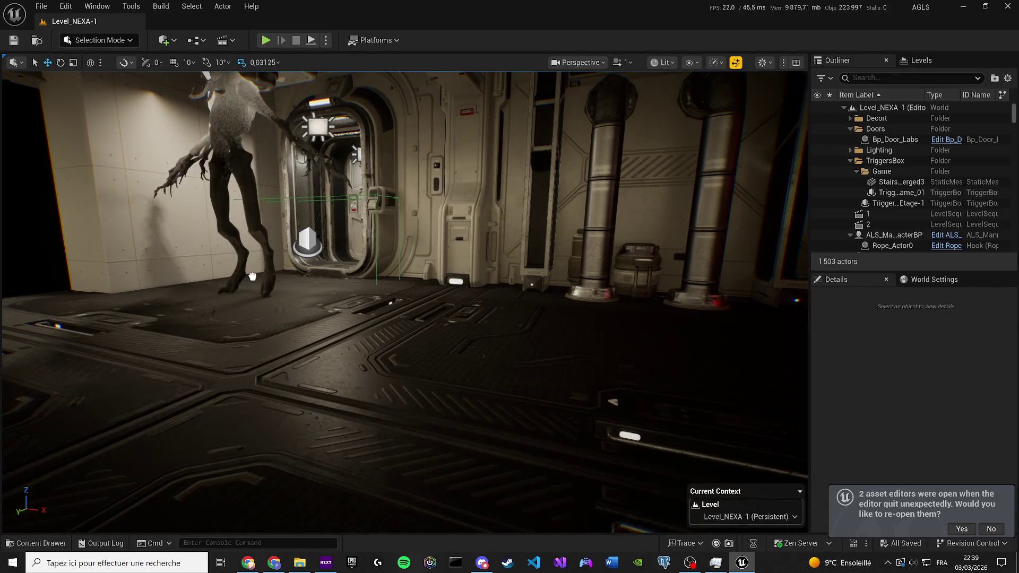
pyautogui.moveTo(252, 276); pyautogui.dragTo(319, 391)
# Step: Decline reopening the old asset editors, then frame BP_Teuthisan and toggle its visibility off and on
pyautogui.moveTo(311, 355); pyautogui.dragTo(286, 268)
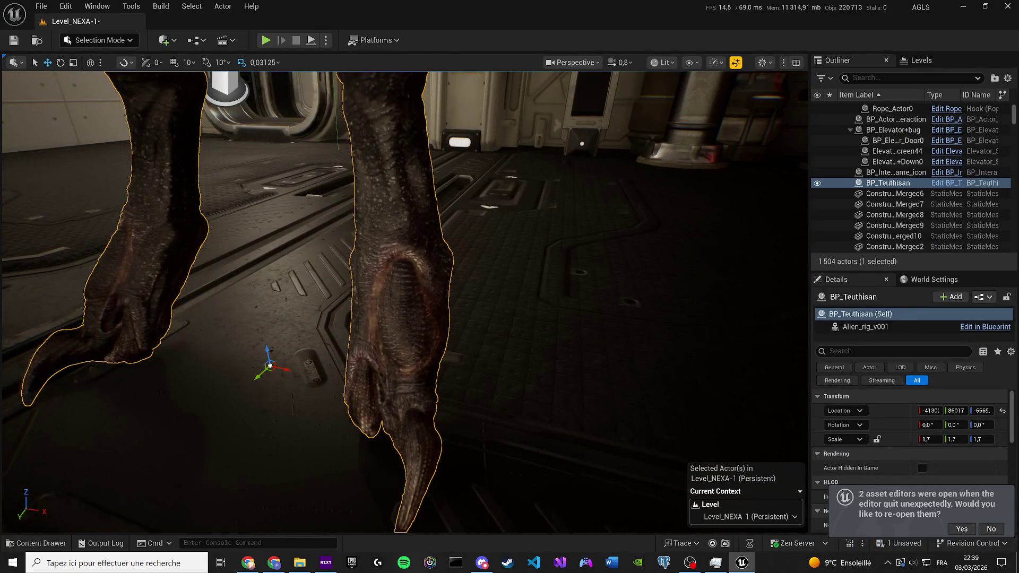
pyautogui.click(991, 529)
pyautogui.moveTo(286, 271)
pyautogui.mouseDown()
pyautogui.moveTo(297, 334)
pyautogui.moveTo(293, 278)
pyautogui.moveTo(295, 313)
pyautogui.moveTo(329, 313)
pyautogui.moveTo(250, 311)
pyautogui.moveTo(322, 308)
pyautogui.moveTo(163, 187)
pyautogui.mouseUp()
pyautogui.scroll(3, 289, 311)
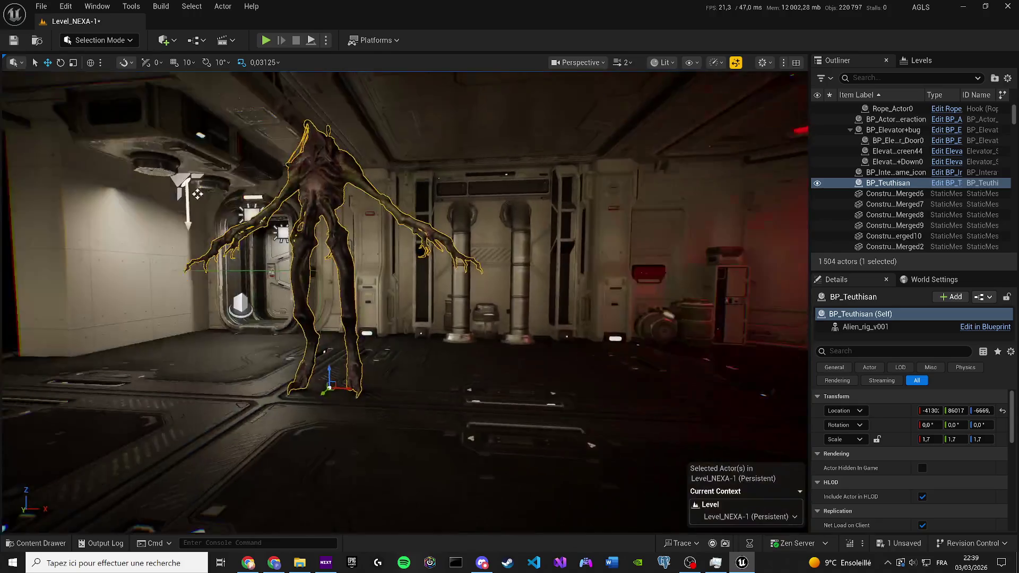
pyautogui.click(820, 185)
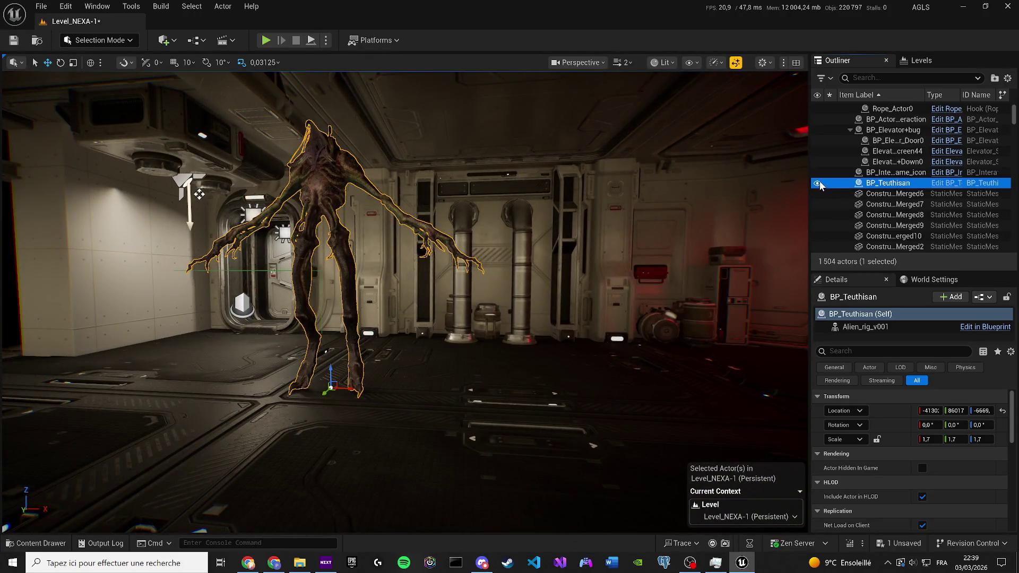
pyautogui.click(818, 184)
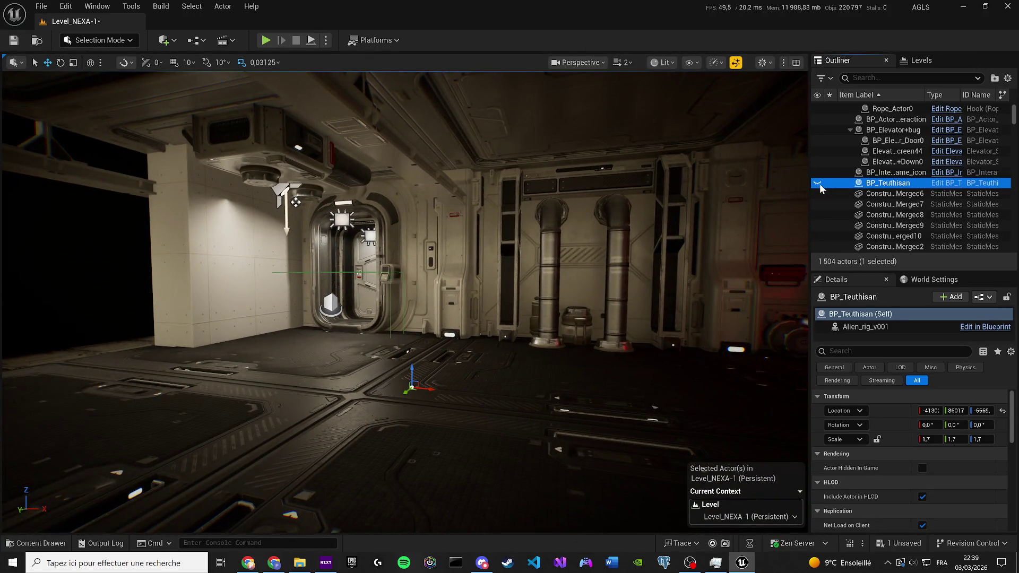
pyautogui.click(817, 183)
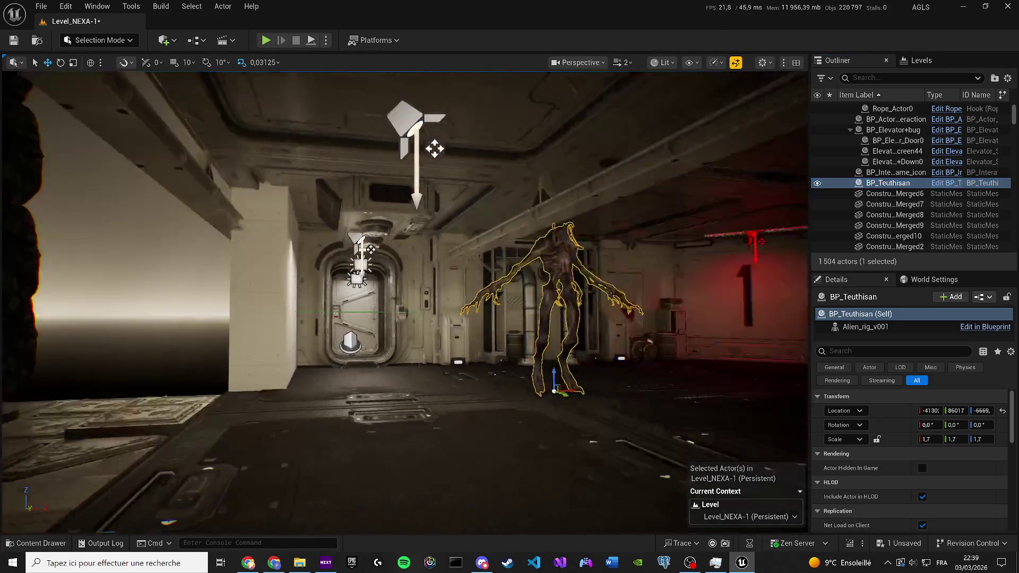
pyautogui.scroll(-2, 404, 301)
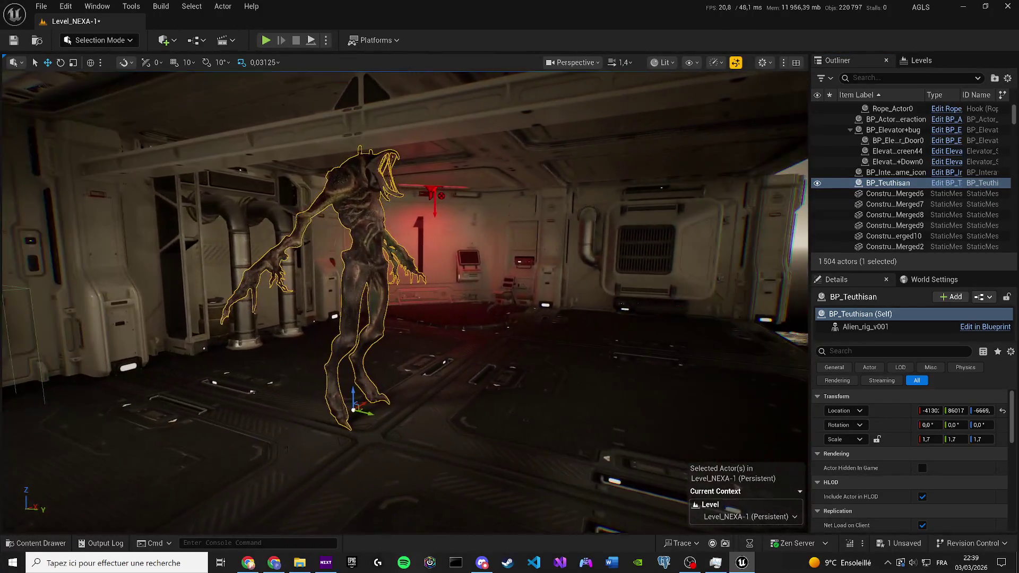
# Step: Rotate BP_Teuthisan to Z 123,19 facing across the room, check Show flags, and start a play test
pyautogui.moveTo(356, 410); pyautogui.dragTo(510, 427)
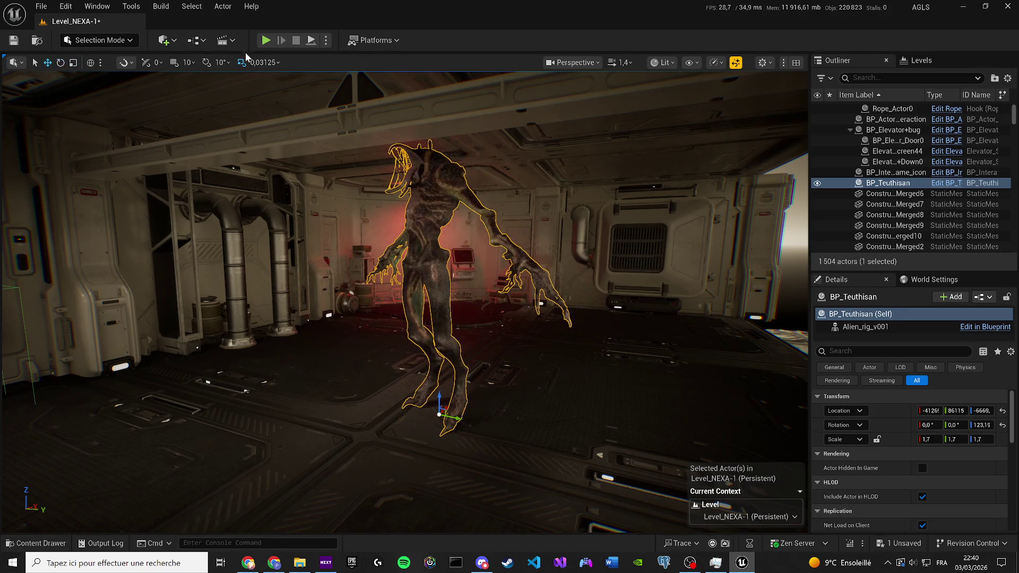
pyautogui.click(694, 62)
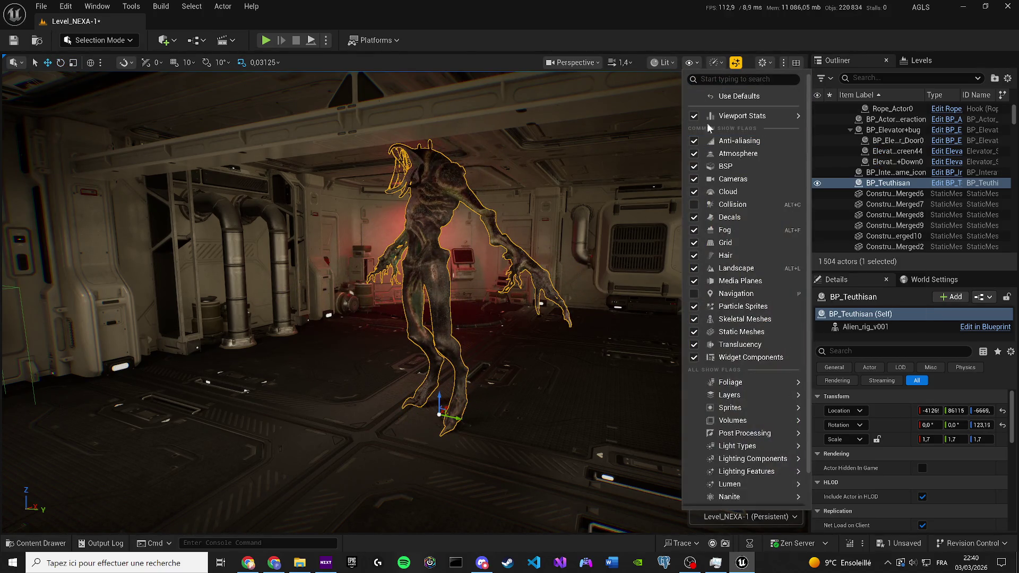
pyautogui.click(275, 112)
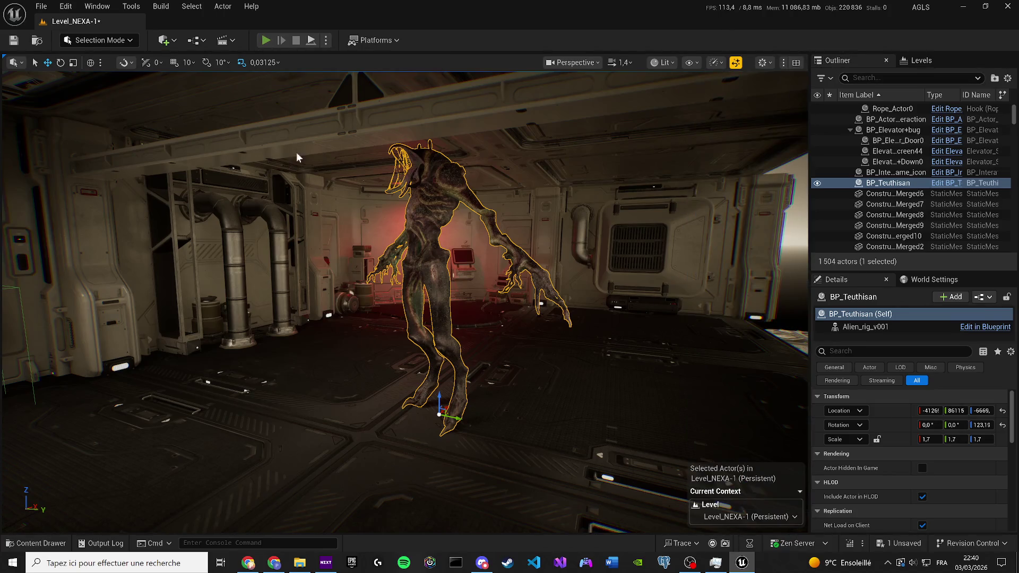
pyautogui.hotkey('alt', 'p')
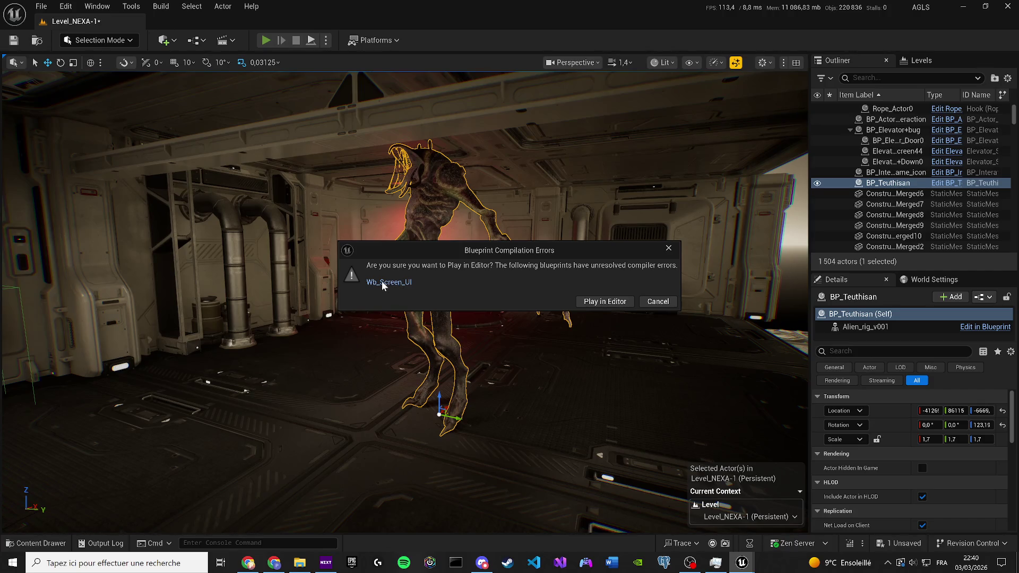
# Step: In Wb_Screen_UI, replace the broken Body Mesh getter with Root Component as Set Visibility target, then compile and save
pyautogui.click(381, 281)
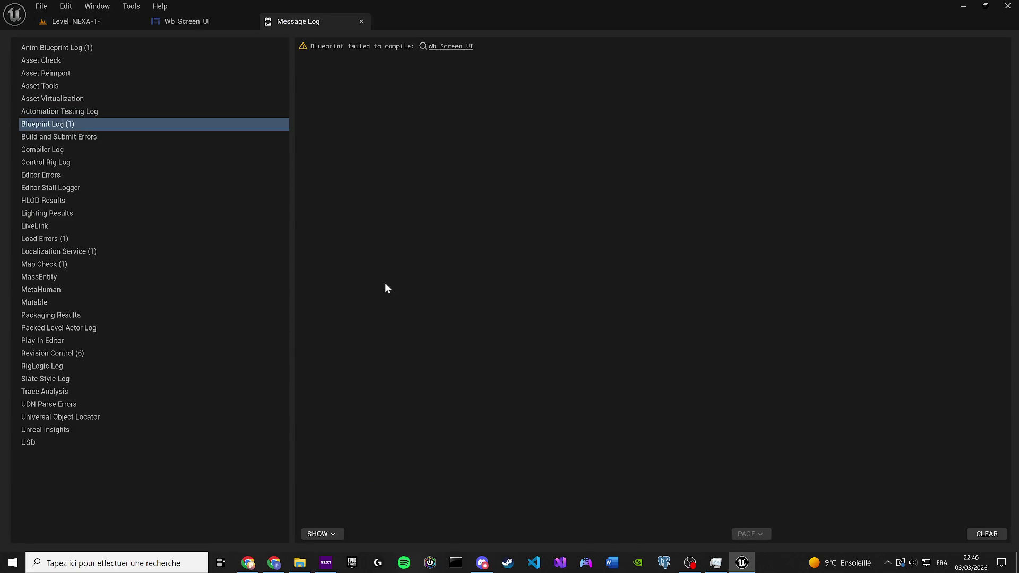
pyautogui.click(432, 47)
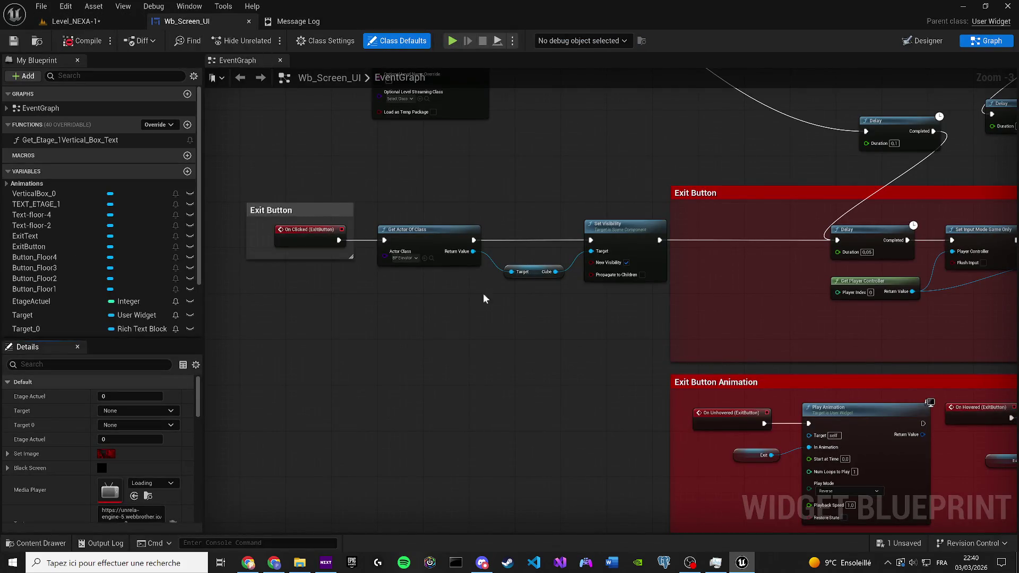
pyautogui.click(78, 43)
pyautogui.click(353, 480)
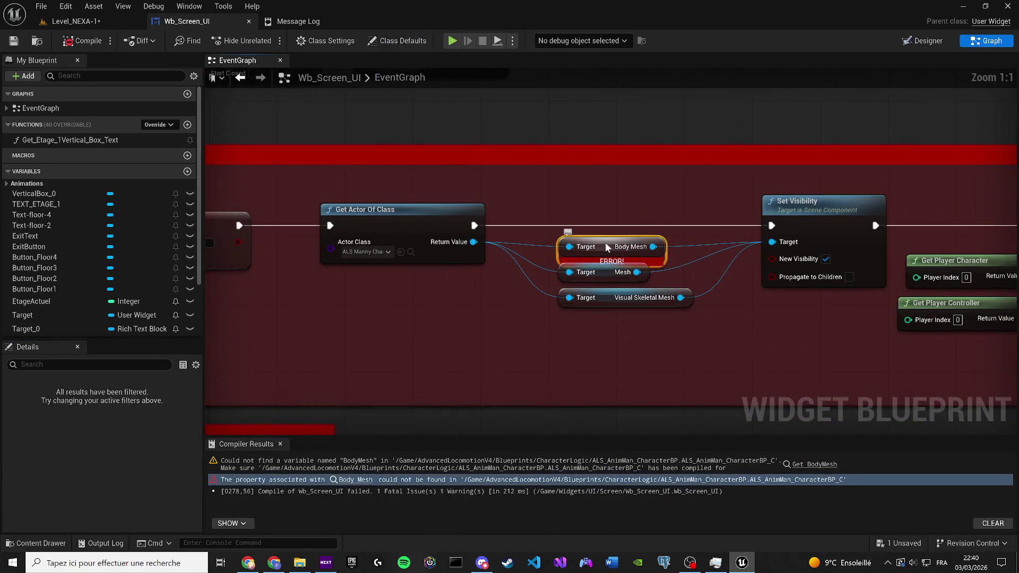
pyautogui.press('Delete')
pyautogui.moveTo(473, 242); pyautogui.dragTo(778, 248)
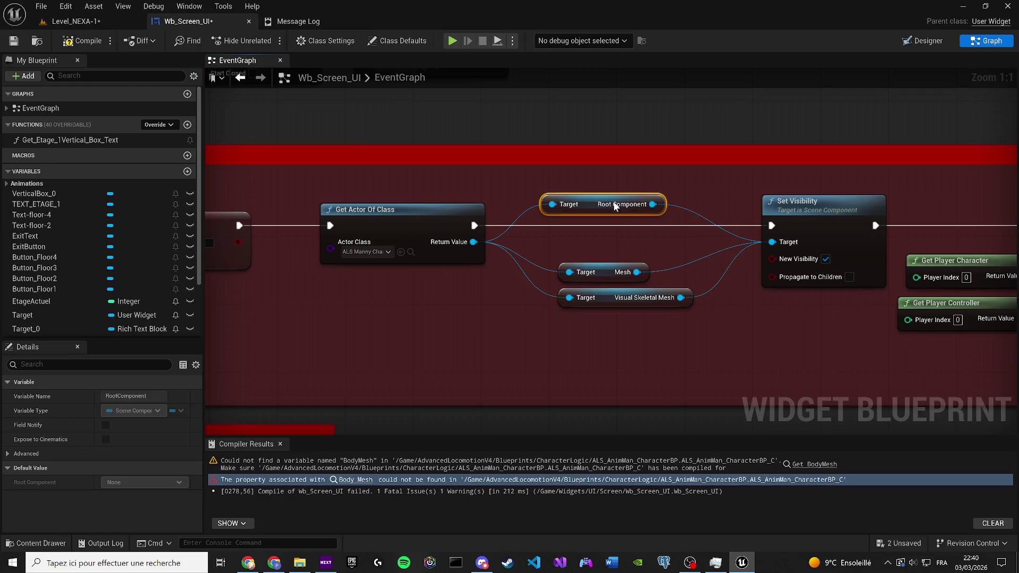
pyautogui.click(74, 40)
pyautogui.click(13, 41)
# Step: Save Level_NEXA-1 and launch Play-in-Editor
pyautogui.click(69, 21)
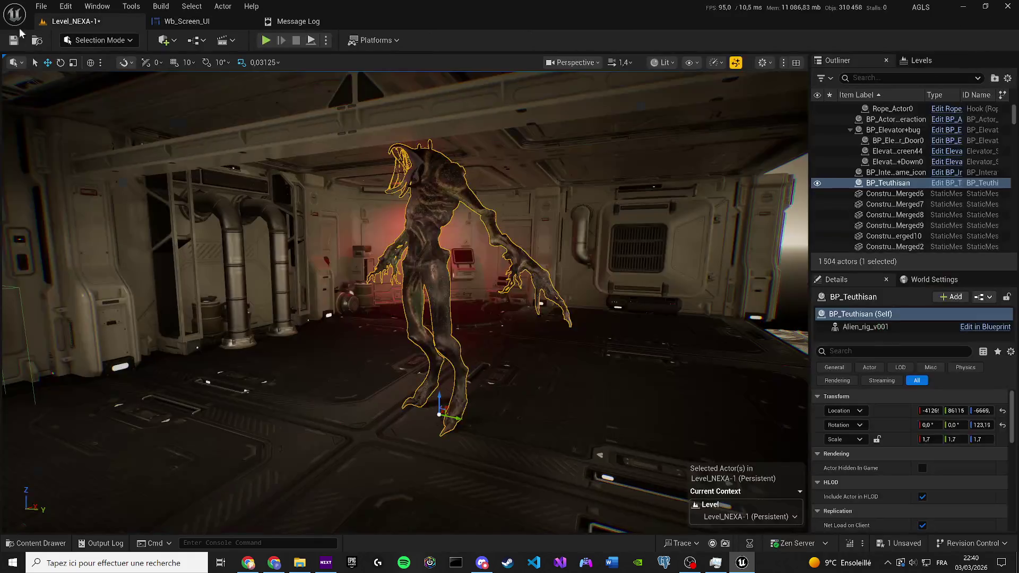
pyautogui.click(12, 44)
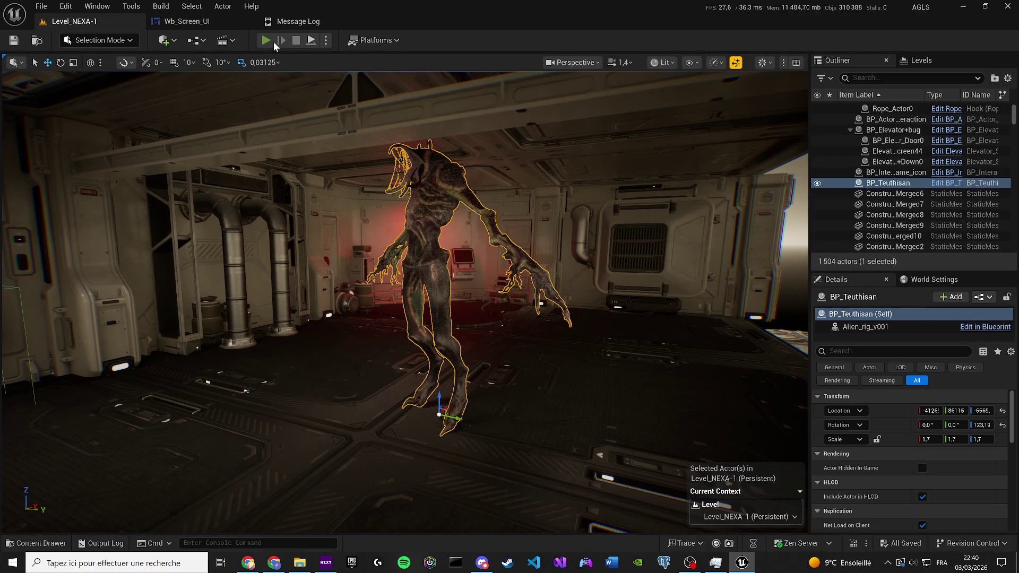
pyautogui.click(273, 42)
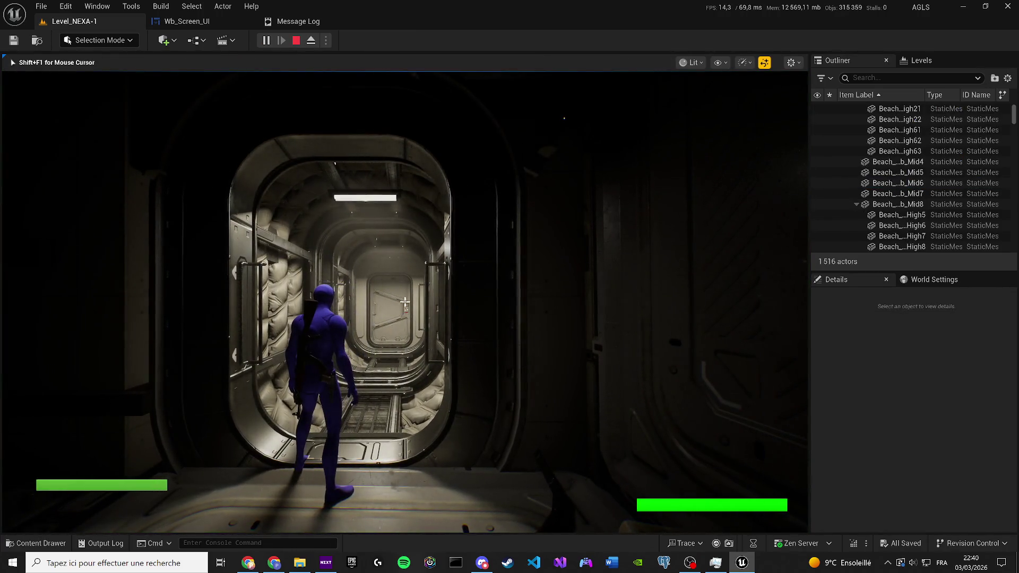
# Step: Run the character with W down the corridor, through the door, up to the Teuthisan creature
pyautogui.press('w')
pyautogui.press('w')
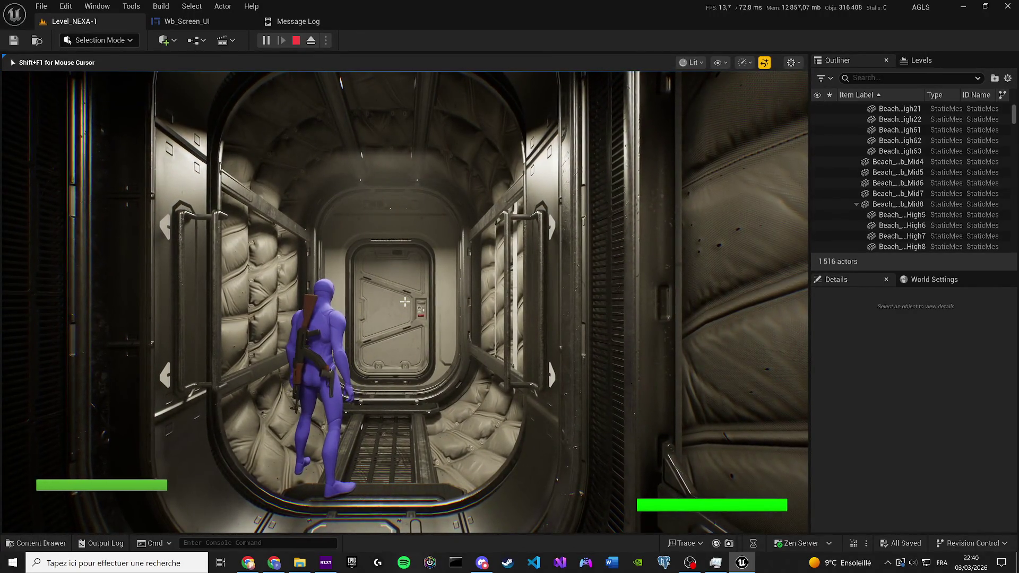
pyautogui.press('w')
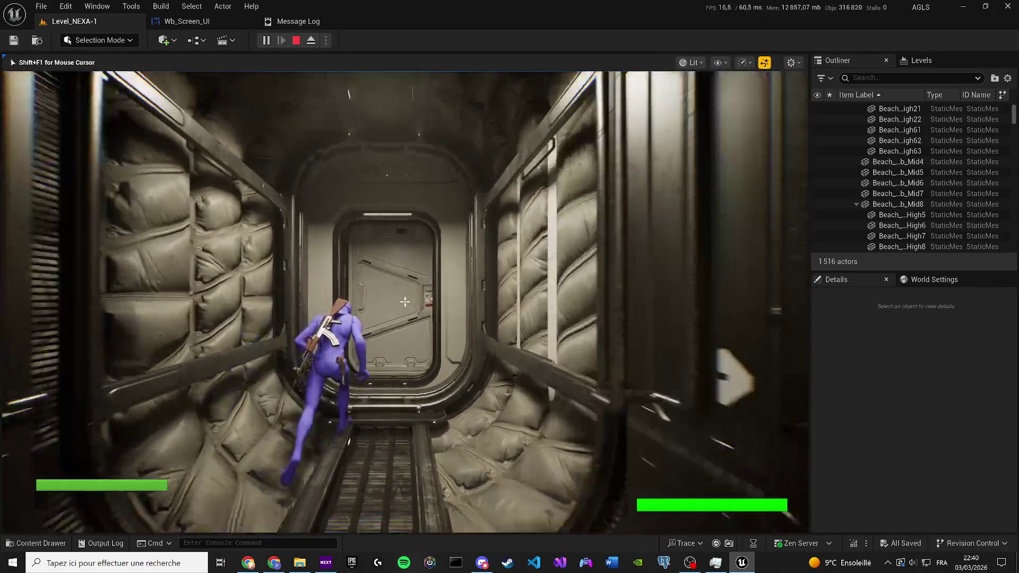
pyautogui.press('w')
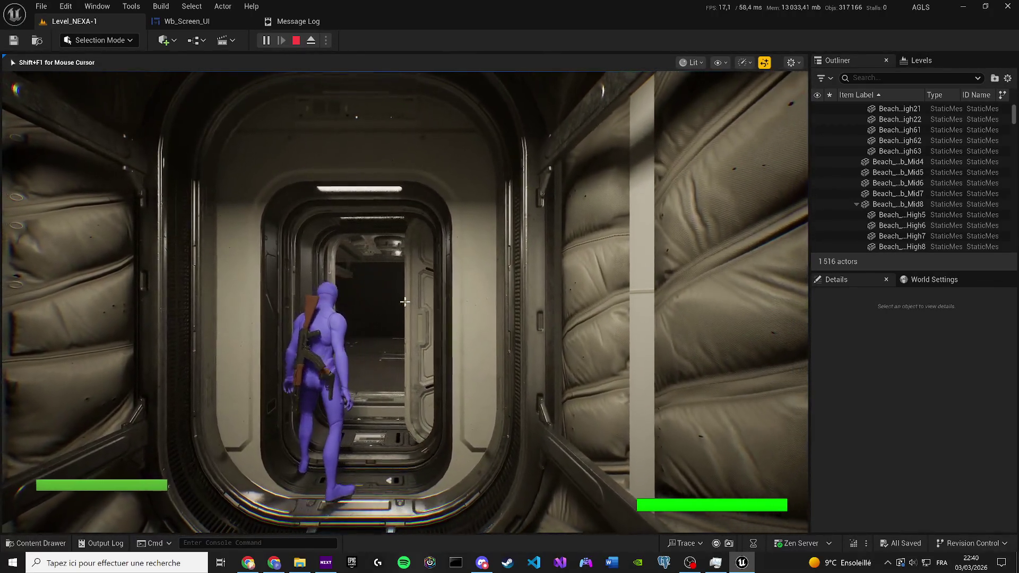
pyautogui.press('w')
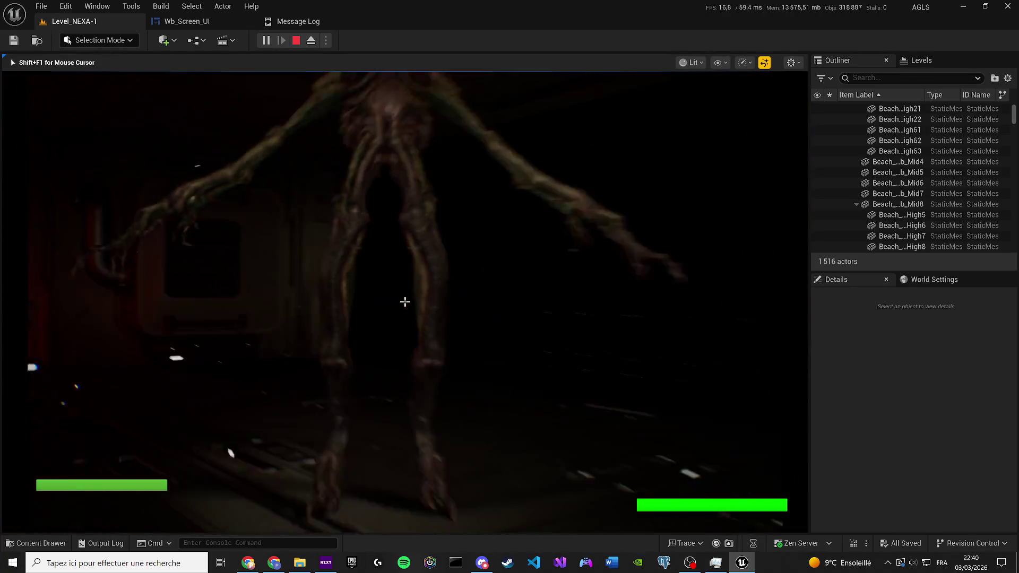
pyautogui.press('w')
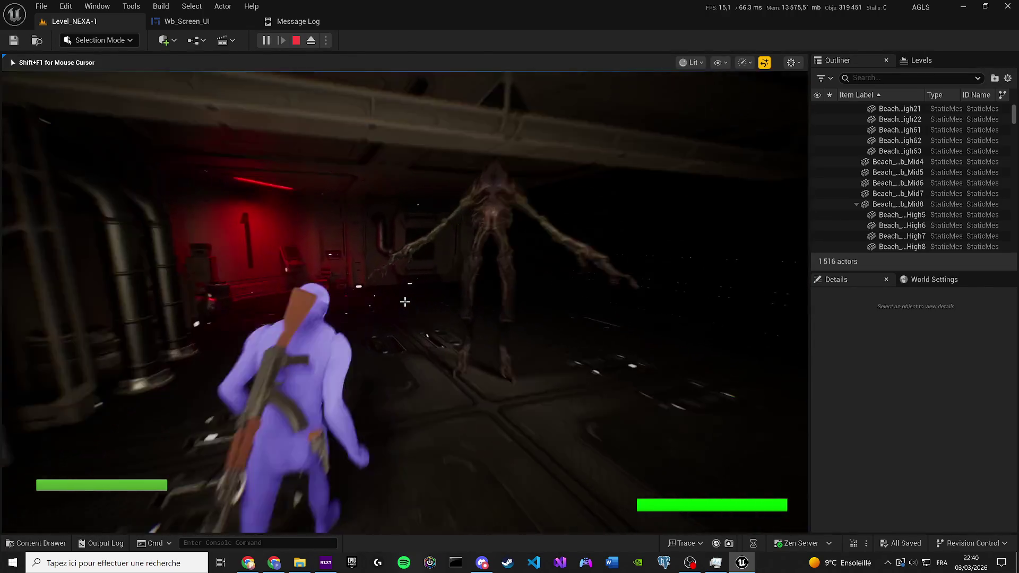
pyautogui.press('w')
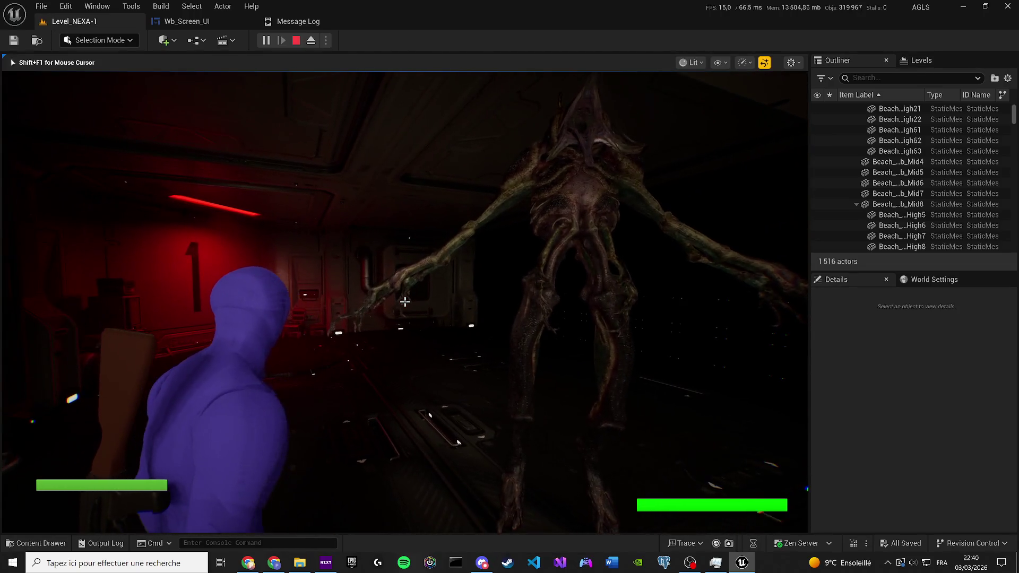
# Step: Stop the play session with Esc and select the BP_Teuthisan actor in the level
pyautogui.press('Escape')
pyautogui.moveTo(404, 297); pyautogui.dragTo(297, 298)
pyautogui.click(834, 182)
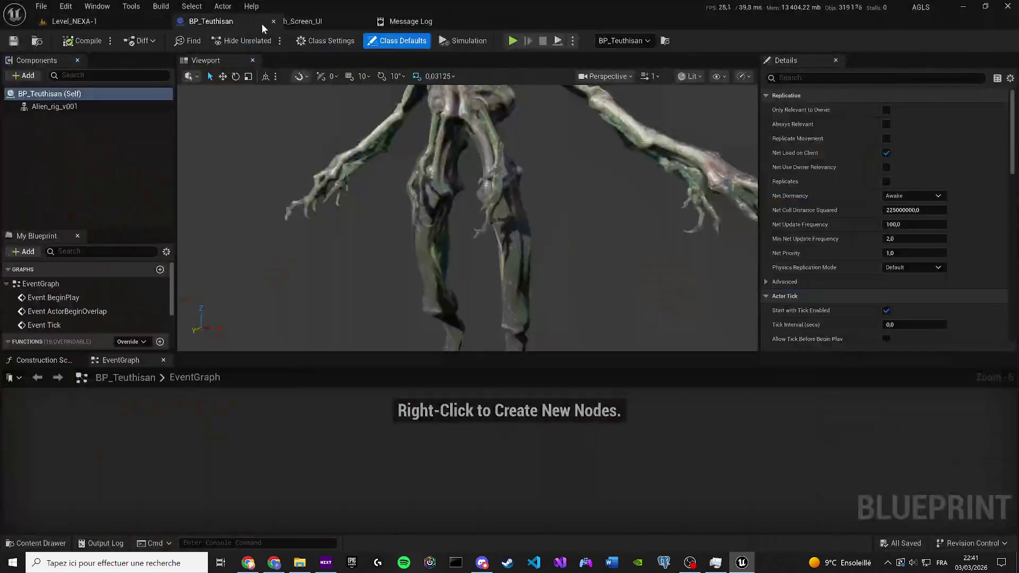
# Step: Close the Wb_Screen_UI tab, zoom around the creature in the BP_Teuthisan viewport, and return to Level_NEXA-1
pyautogui.click(362, 21)
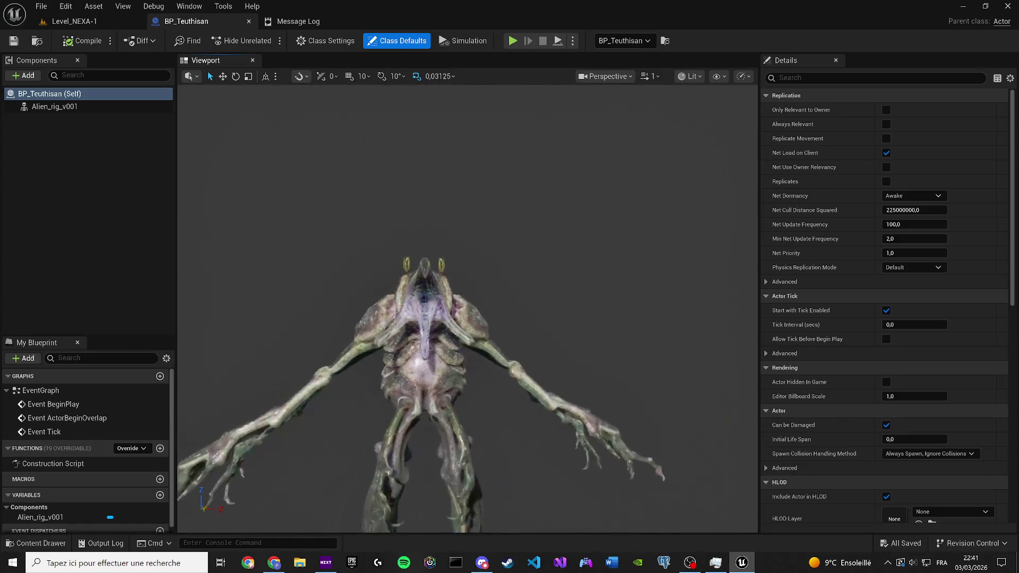
pyautogui.scroll(-1, 467, 308)
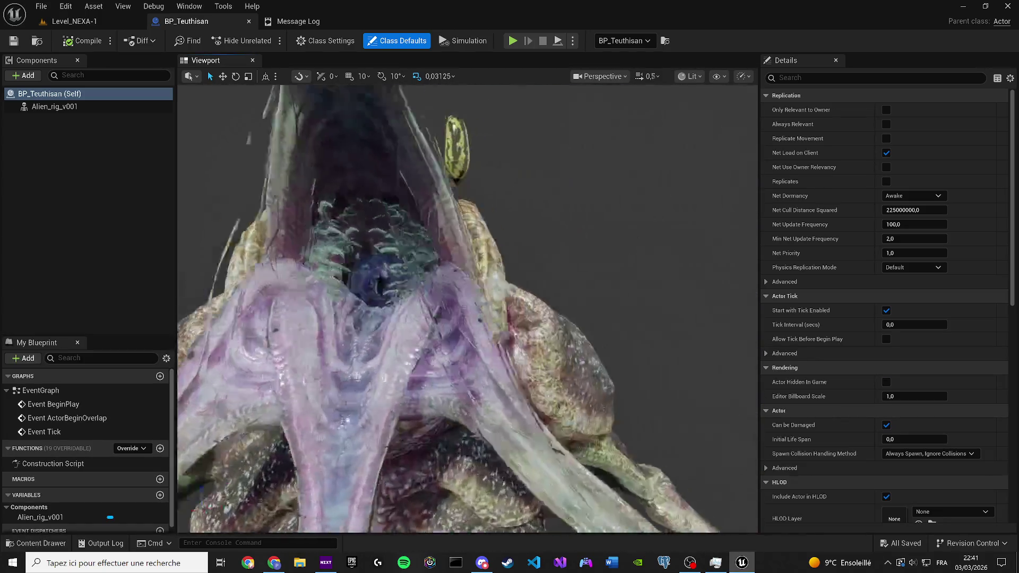
pyautogui.scroll(-2, 467, 308)
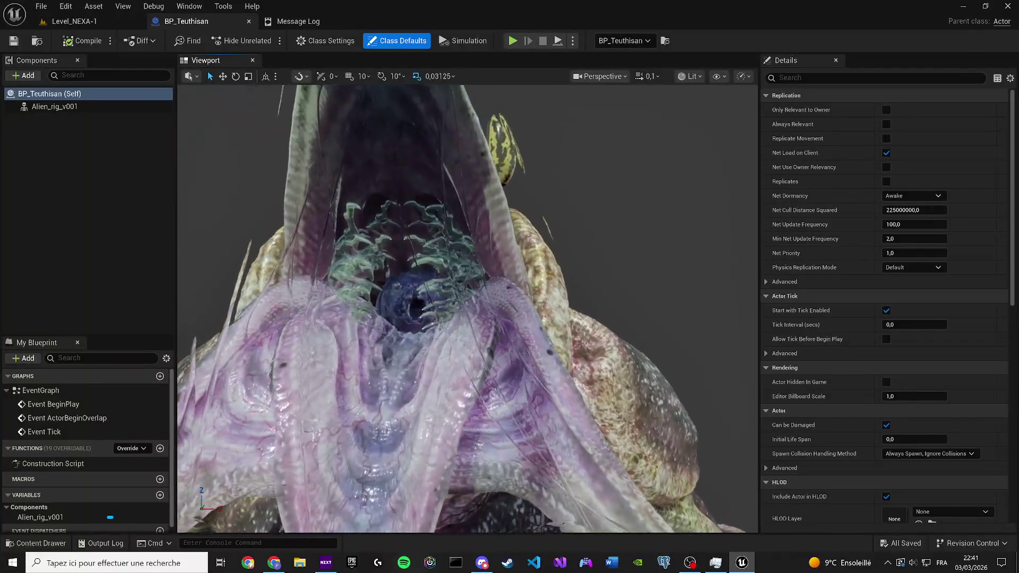
pyautogui.scroll(3, 467, 308)
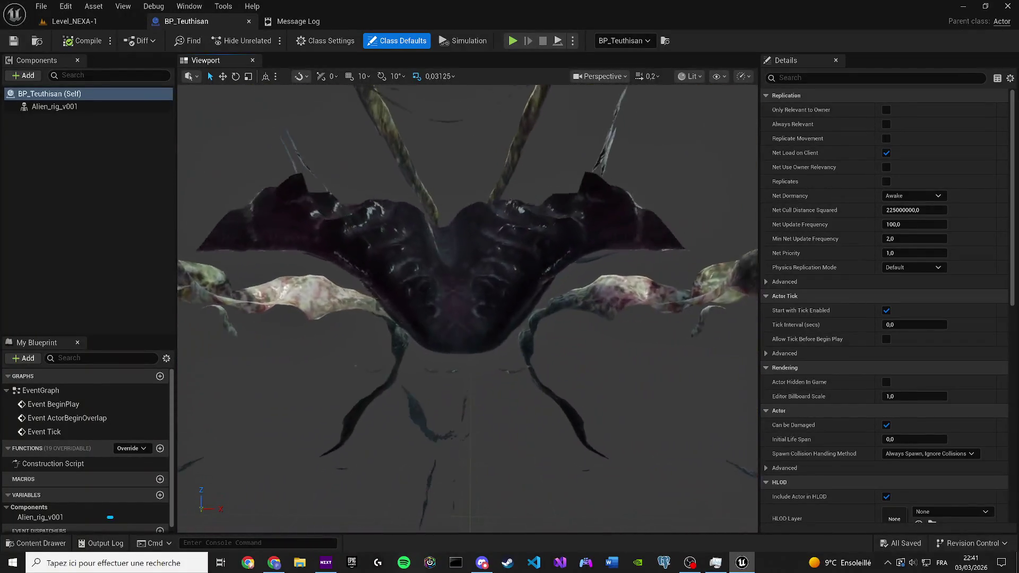
pyautogui.click(50, 24)
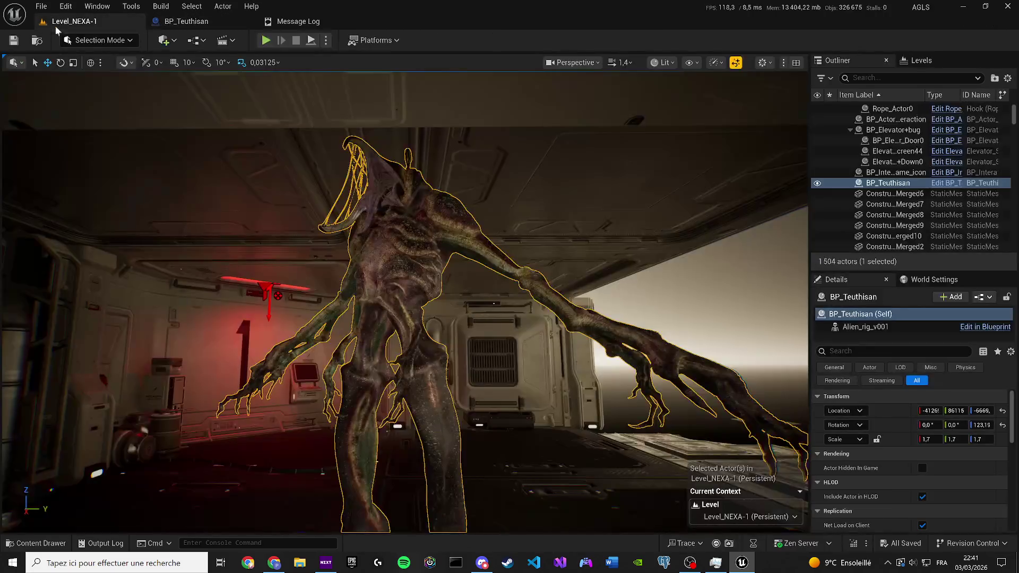
# Step: Load an existing Level Sequence from the Cinematics dropdown into Level_NEXA-1
pyautogui.click(203, 41)
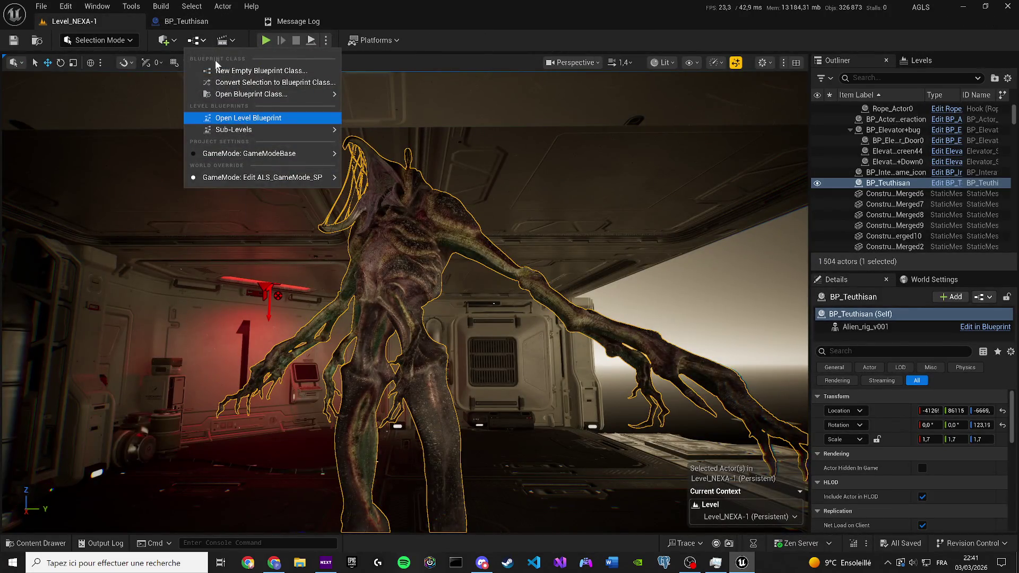
pyautogui.click(222, 43)
pyautogui.click(253, 142)
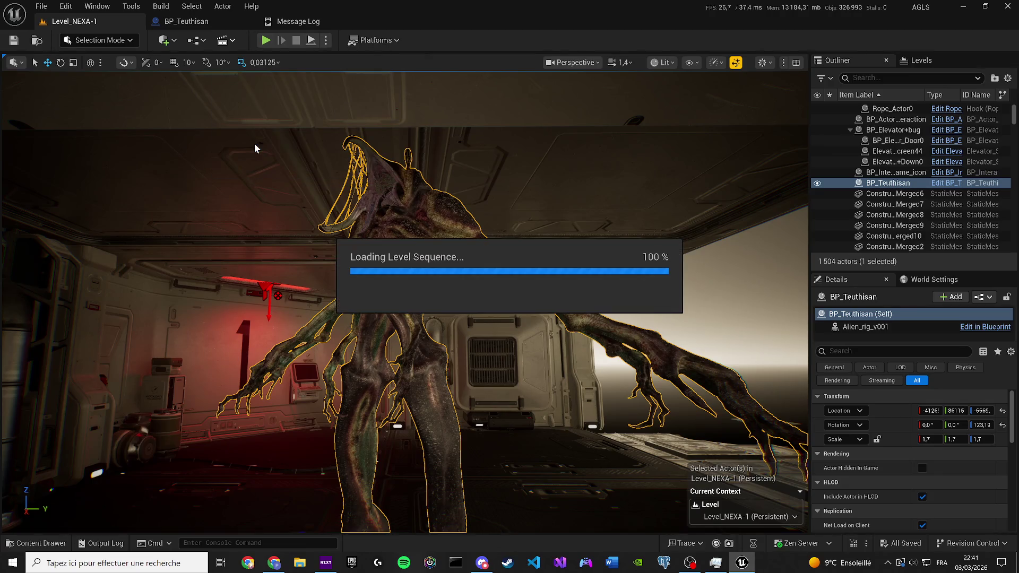
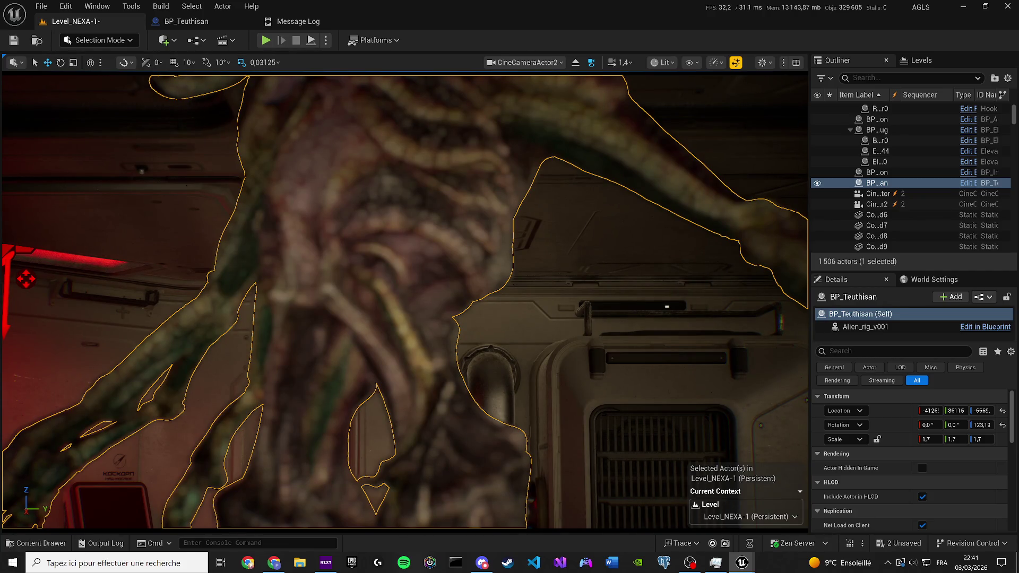
# Step: Undo the Set Key Value change and pull back to a wide view of the corridor
pyautogui.hotkey('ctrl', 'z')
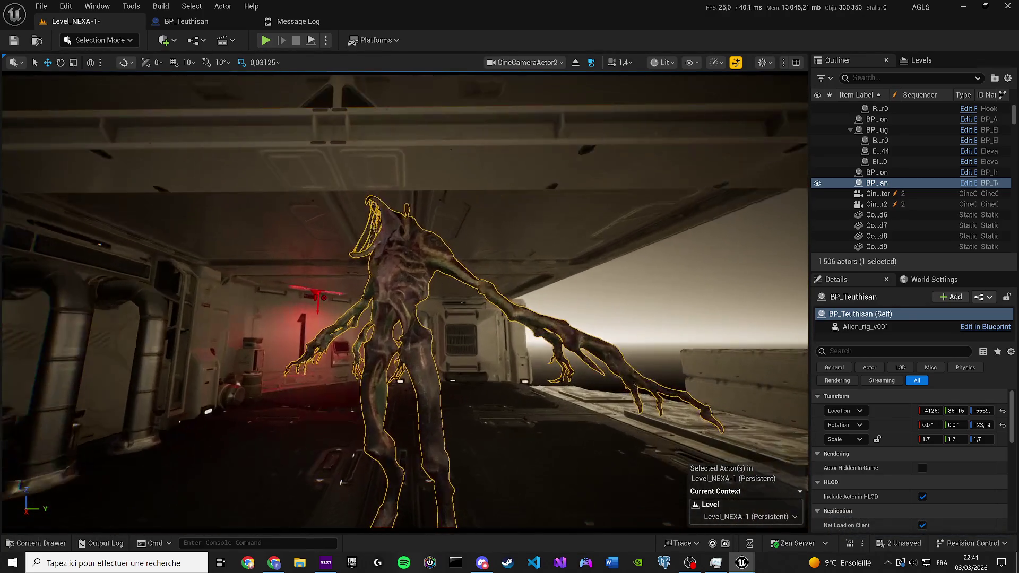
pyautogui.moveTo(399, 370); pyautogui.dragTo(399, 370)
pyautogui.scroll(1, 400, 370)
pyautogui.click(665, 62)
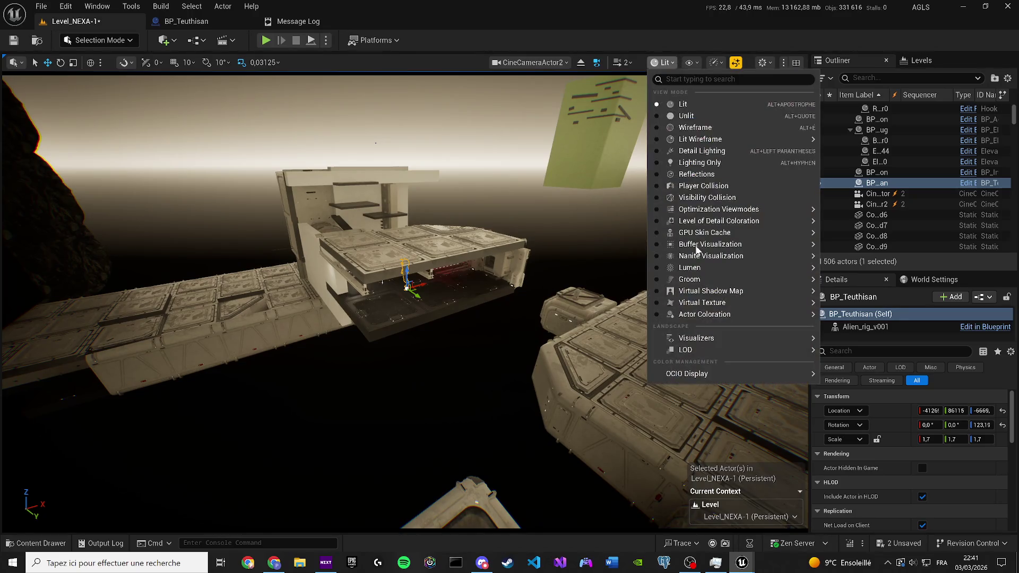
# Step: Drop every viewport Scalability Group from High to Low
pyautogui.click(714, 63)
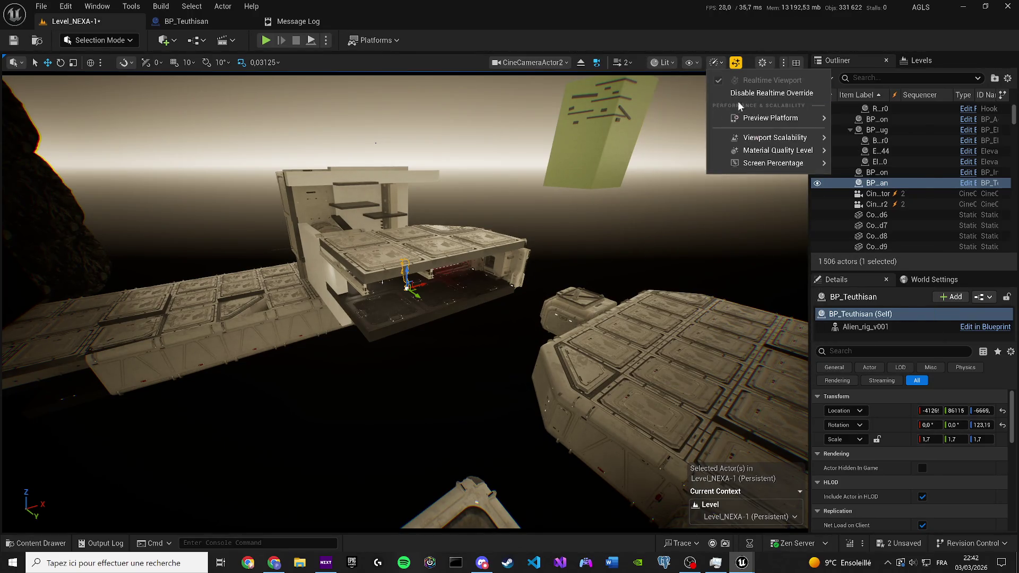
pyautogui.moveTo(758, 140)
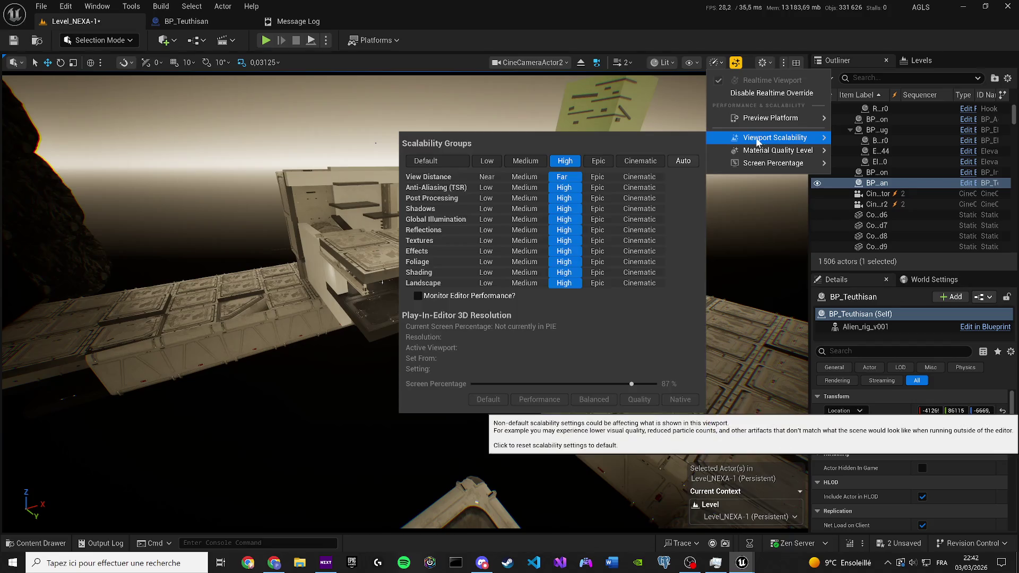
pyautogui.click(487, 160)
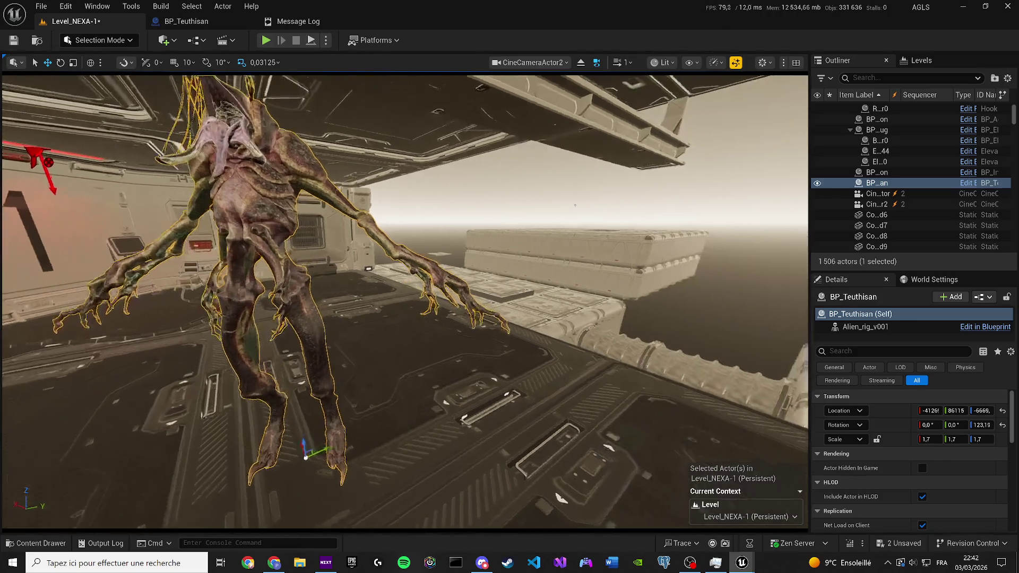
# Step: Turn BP_Teuthisan to Z -165.9° at the cage window, zoom in, then deselect it
pyautogui.press('XF86AudioLowerVolume')
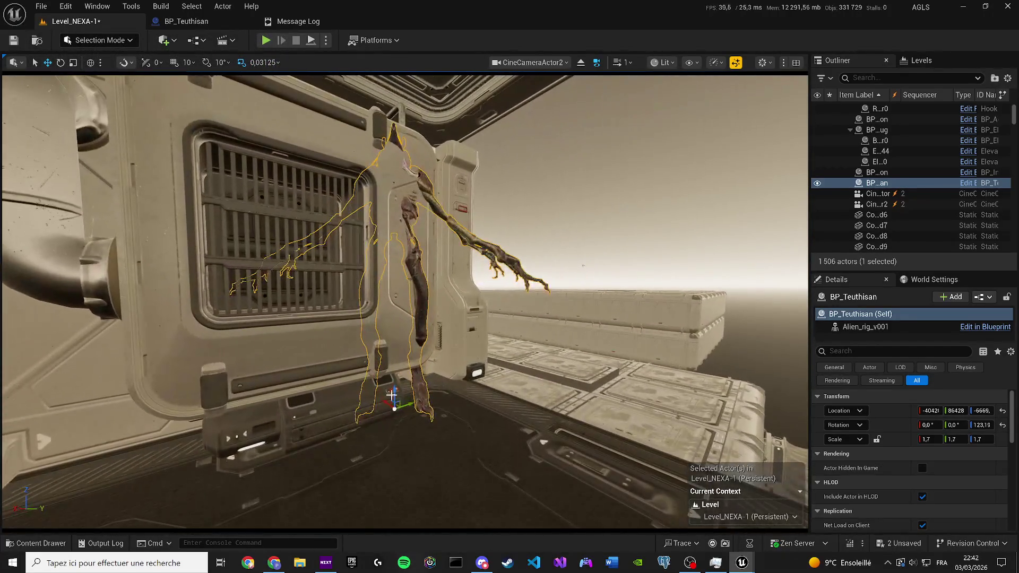
pyautogui.moveTo(392, 396); pyautogui.dragTo(395, 407)
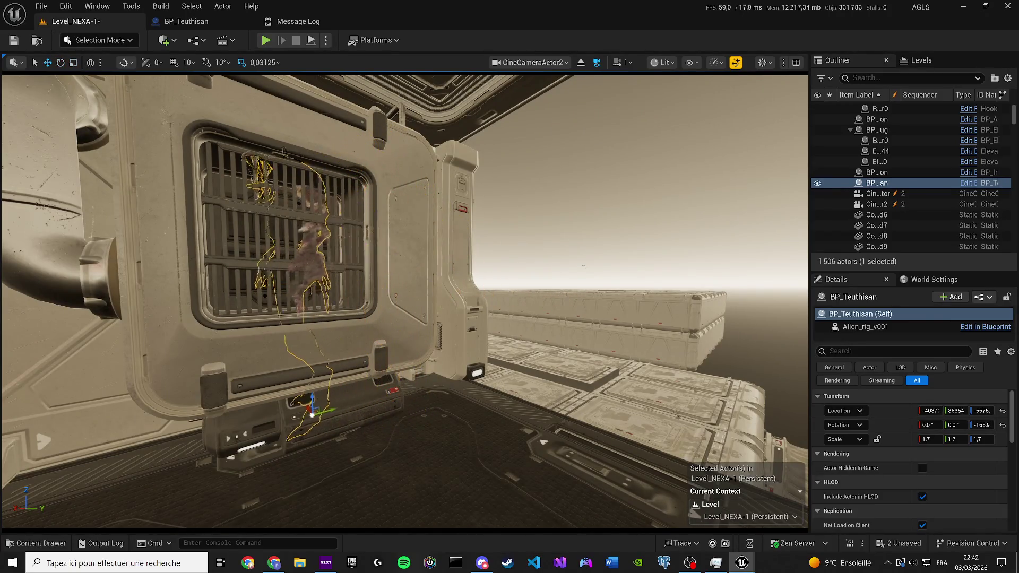
pyautogui.scroll(-1, 305, 416)
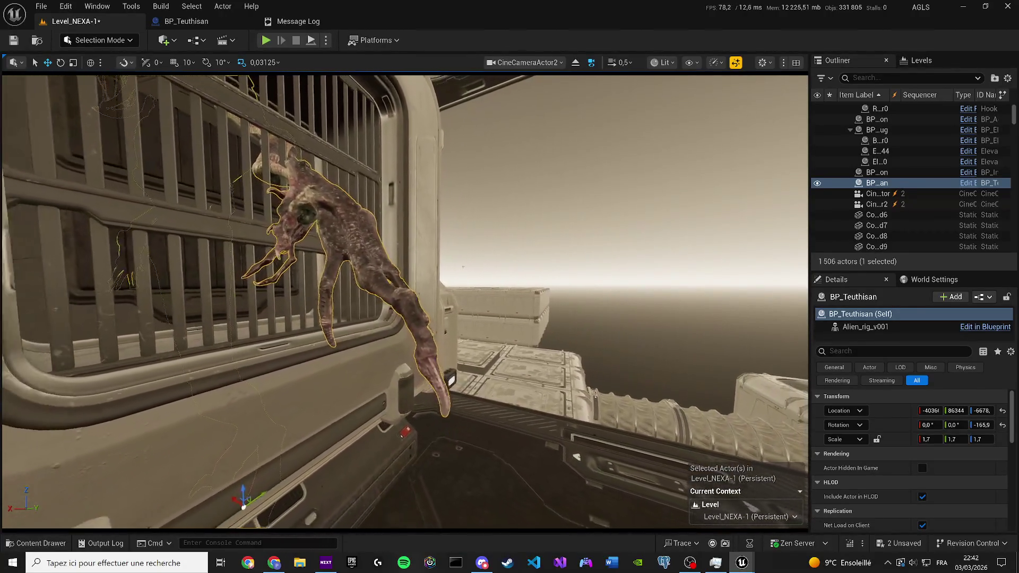
pyautogui.scroll(-1, 405, 302)
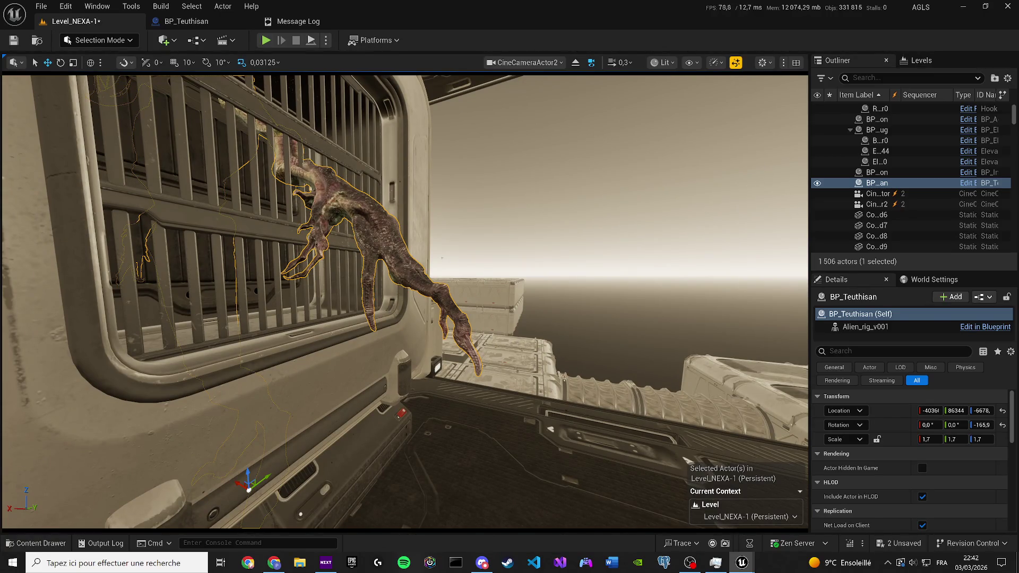
pyautogui.press('Escape')
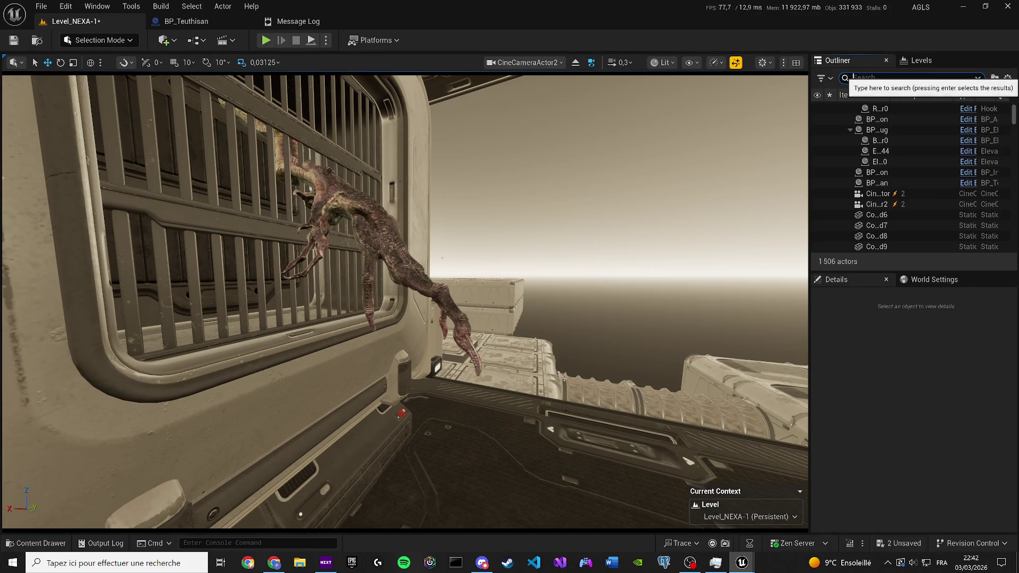
# Step: Hide the Directional Light found by searching 'dire', and show the Place Actors panel
pyautogui.write('dire')
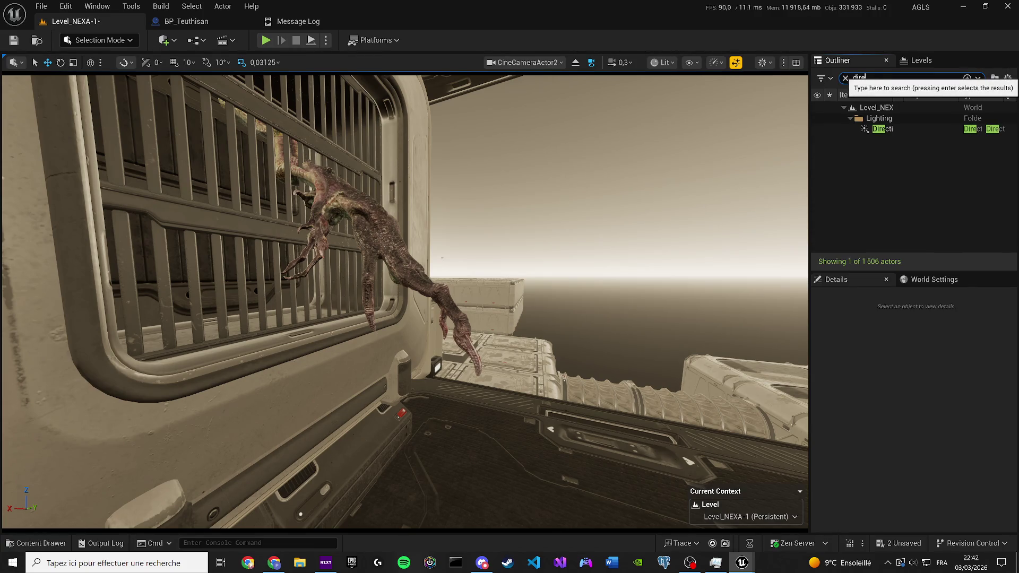
pyautogui.click(818, 128)
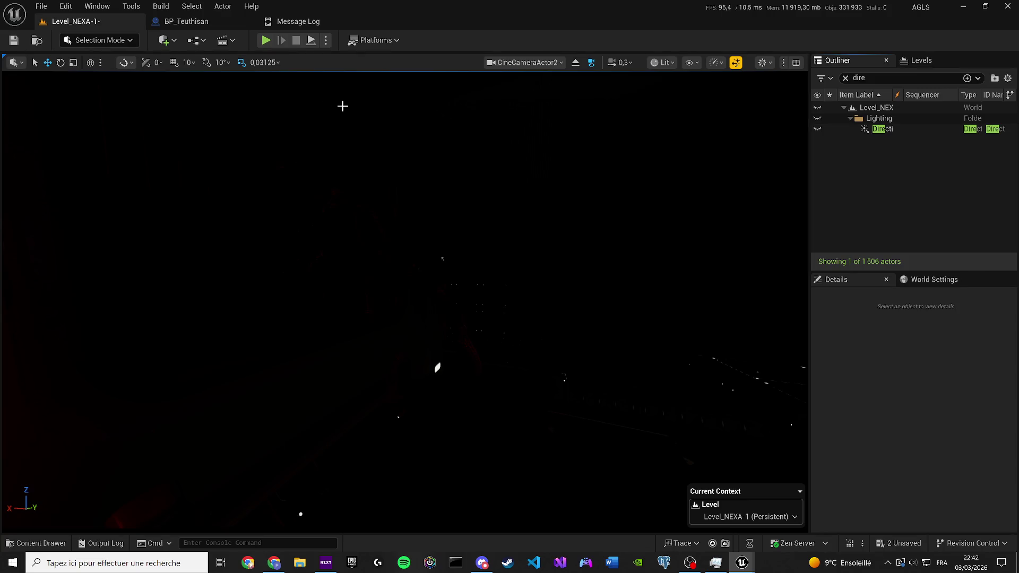
pyautogui.click(166, 41)
pyautogui.click(189, 235)
pyautogui.click(74, 78)
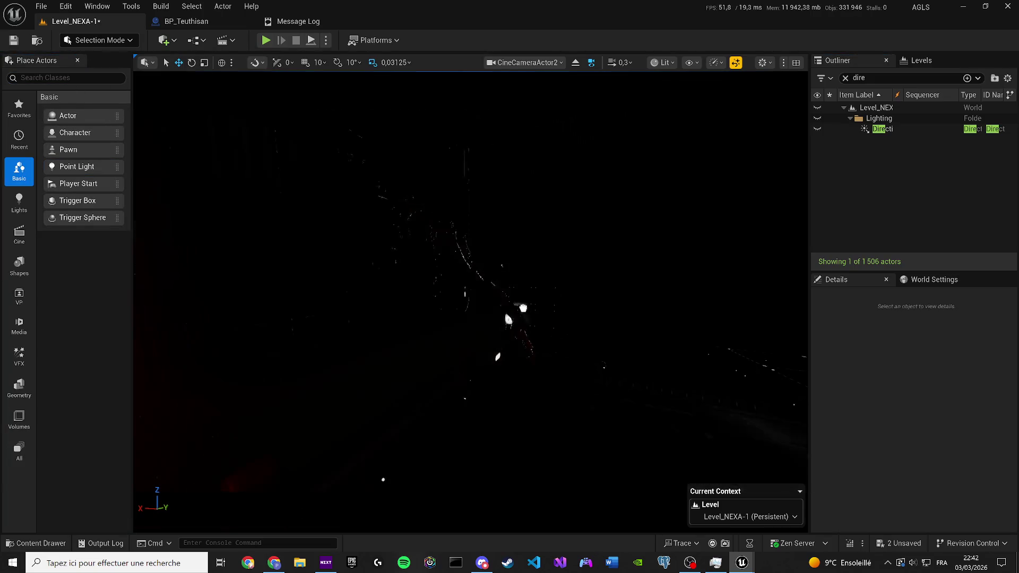
# Step: Place a Point Light beside the creature and set its Light Color to FF0000
pyautogui.moveTo(510, 366); pyautogui.dragTo(513, 203)
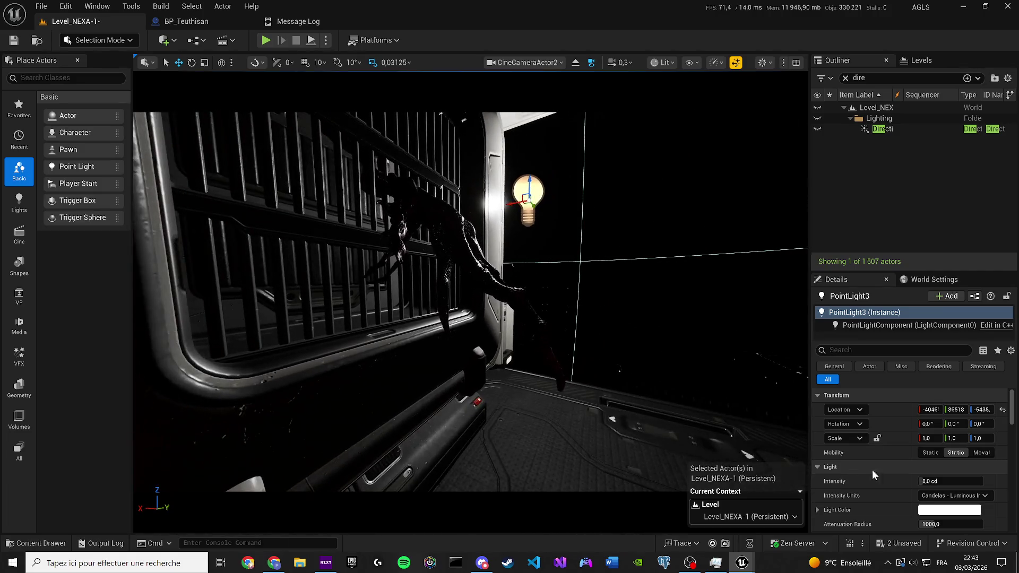
pyautogui.click(950, 510)
pyautogui.click(767, 476)
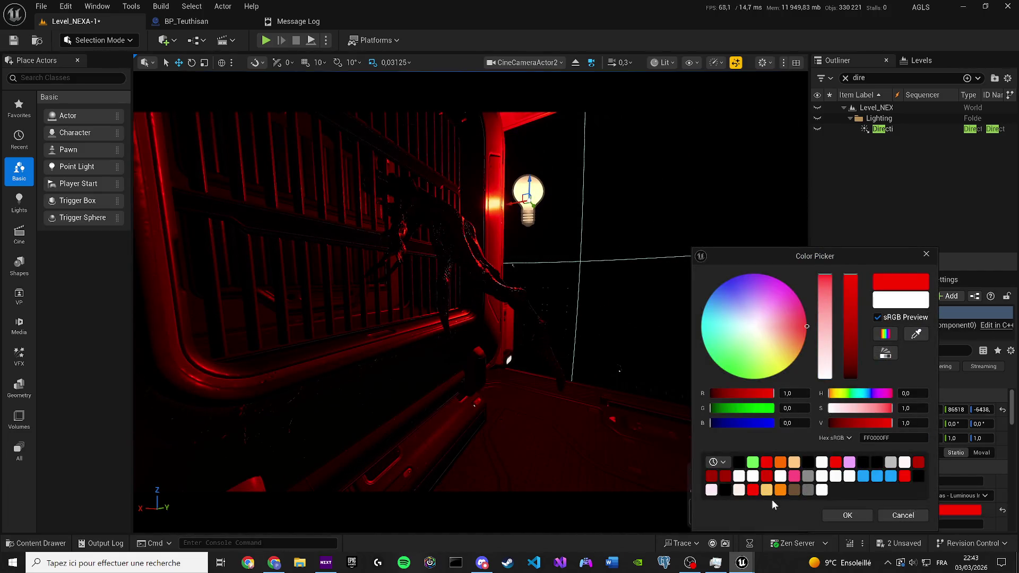
pyautogui.click(848, 516)
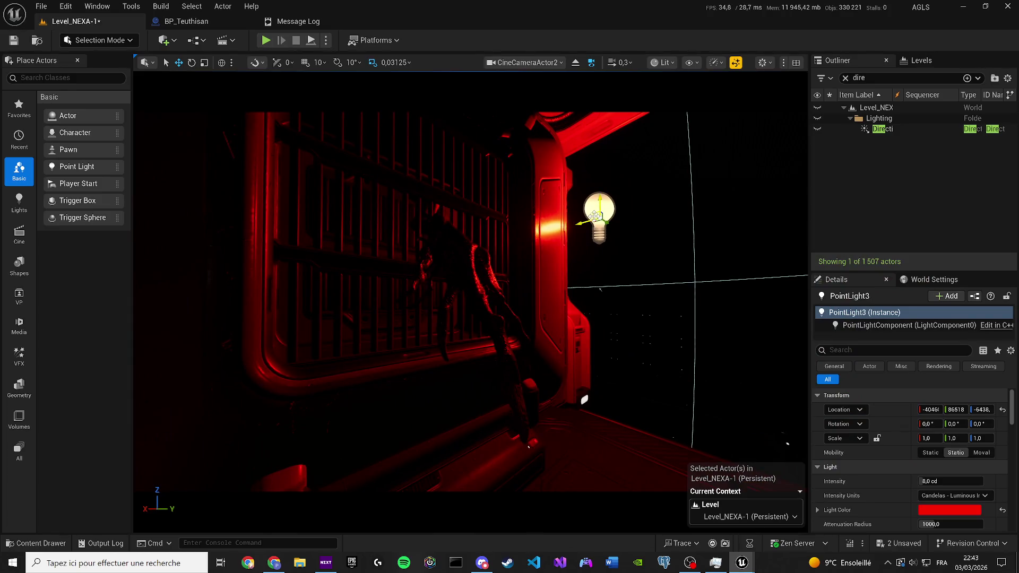
# Step: Move the red light left toward the cage, close Place Actors, and reselect the alien
pyautogui.moveTo(503, 223)
pyautogui.mouseDown()
pyautogui.moveTo(224, 229)
pyautogui.moveTo(287, 228)
pyautogui.moveTo(314, 212)
pyautogui.moveTo(310, 241)
pyautogui.mouseUp()
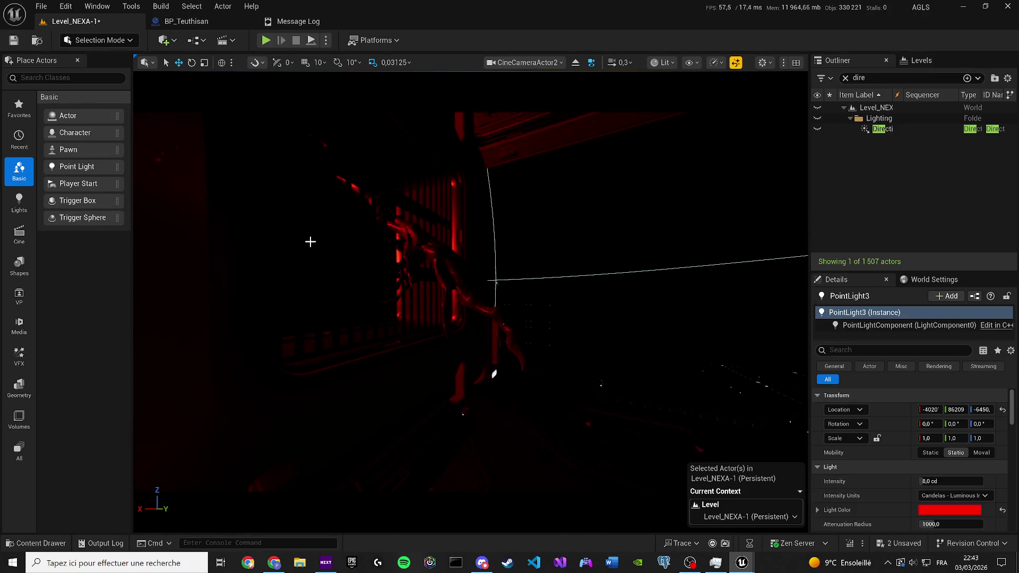
pyautogui.click(78, 60)
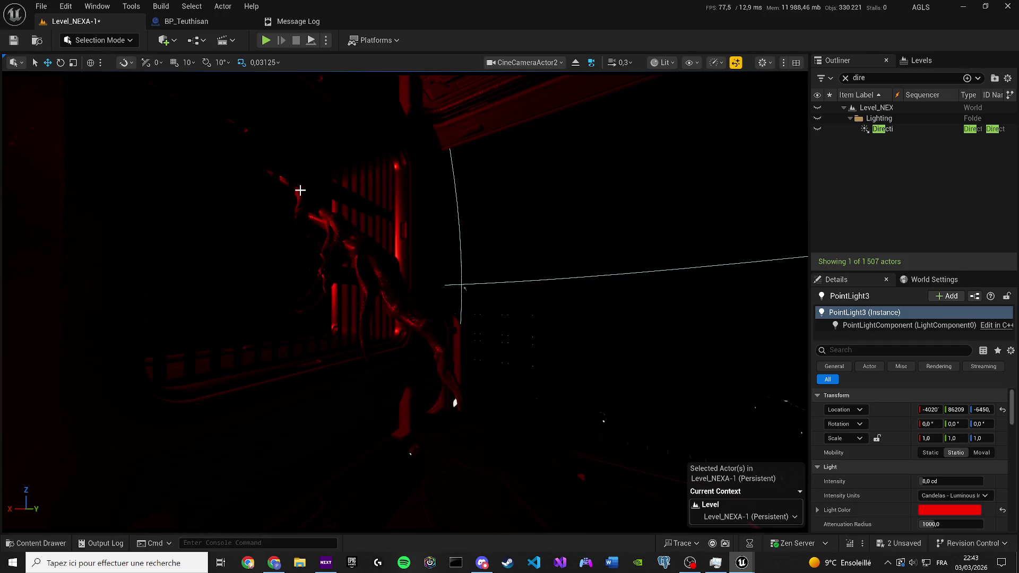
pyautogui.click(364, 268)
pyautogui.click(365, 267)
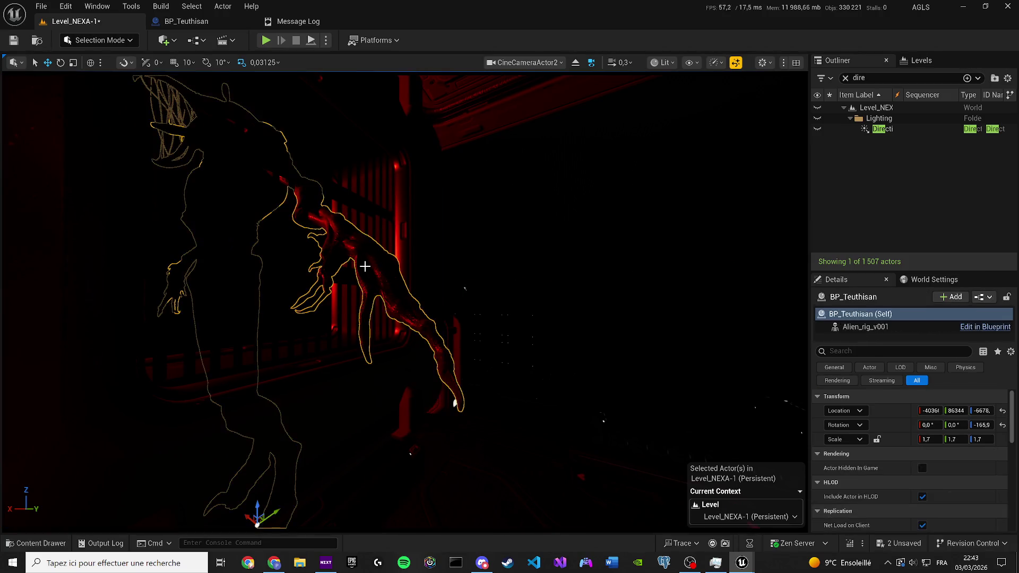
# Step: Save the level, clear the Outliner search, select BP_Teuthisan, and enter Animation Mode
pyautogui.hotkey('ctrl', 's')
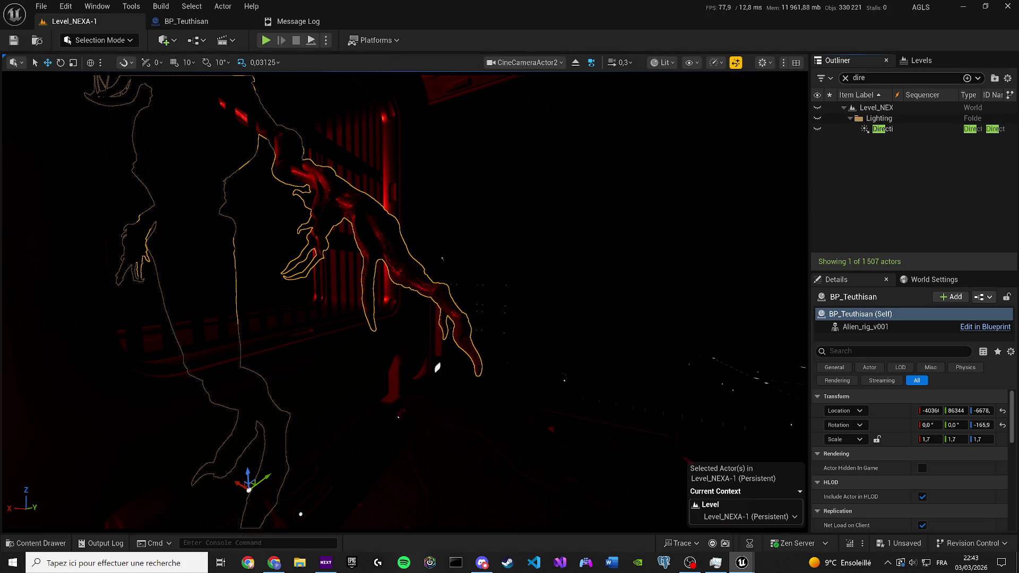
pyautogui.click(846, 77)
pyautogui.click(876, 183)
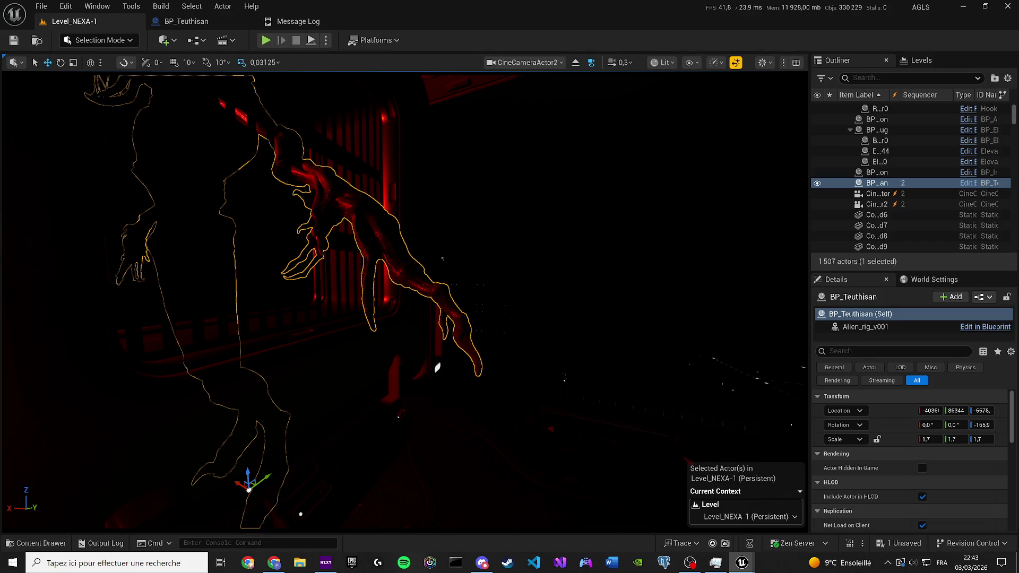
pyautogui.hotkey('shift', '2')
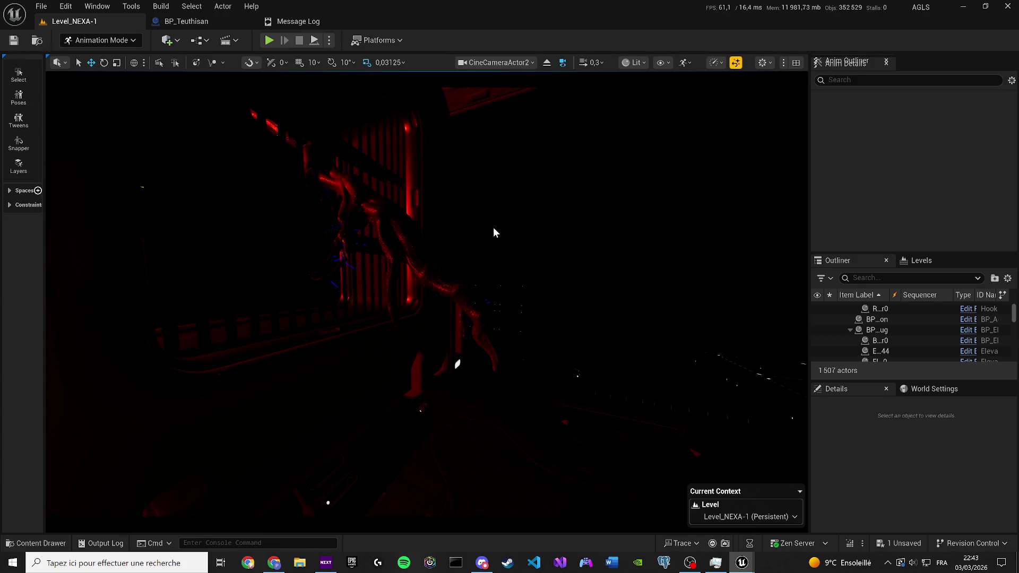
# Step: Switch the viewport to Unlit, trial-rotate the left hand control, undo it, and key it
pyautogui.click(635, 63)
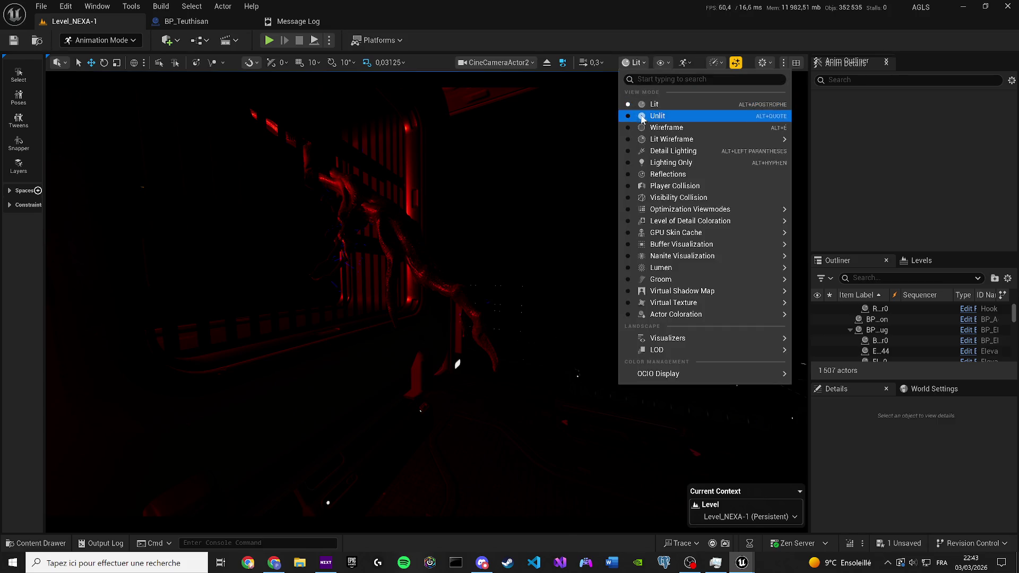
pyautogui.click(644, 116)
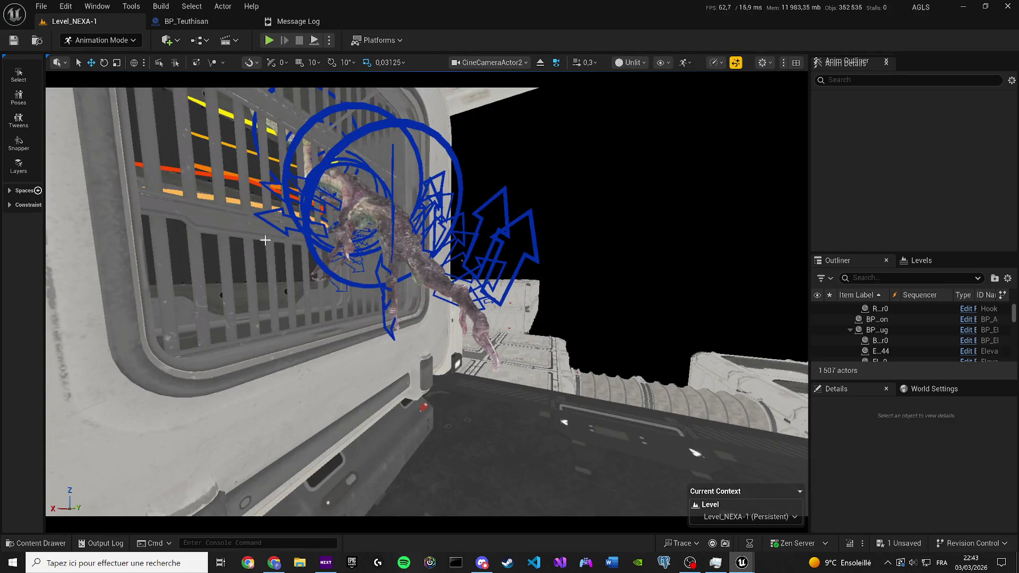
pyautogui.click(409, 124)
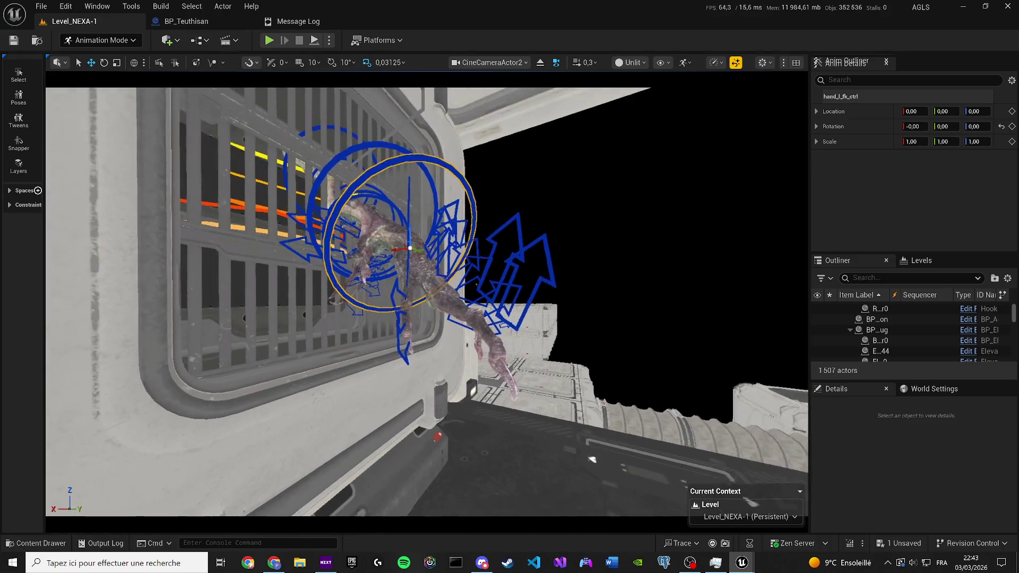
pyautogui.press('e')
pyautogui.moveTo(403, 228)
pyautogui.mouseDown()
pyautogui.moveTo(397, 245)
pyautogui.moveTo(416, 246)
pyautogui.mouseUp()
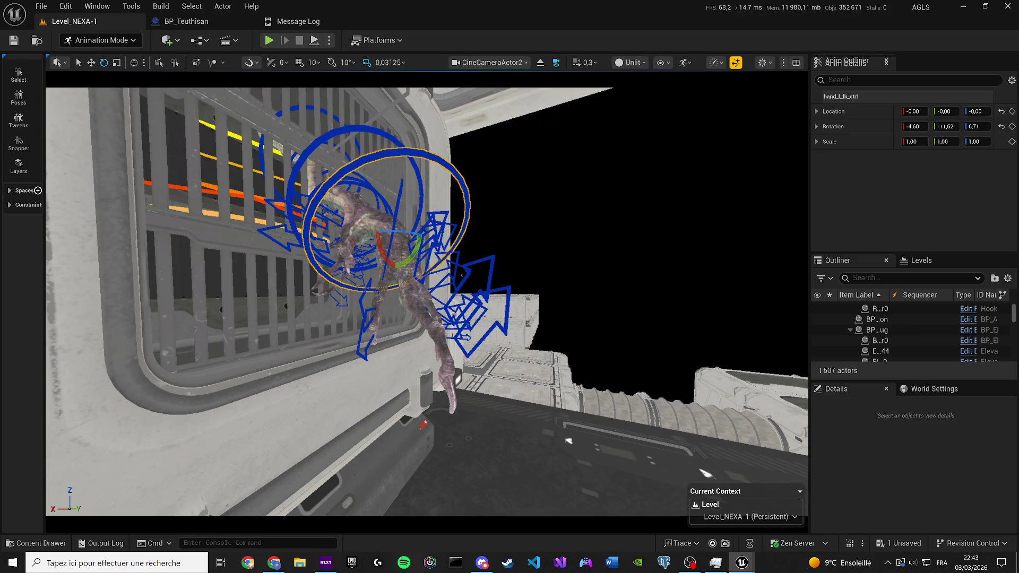
pyautogui.hotkey('ctrl', 'z')
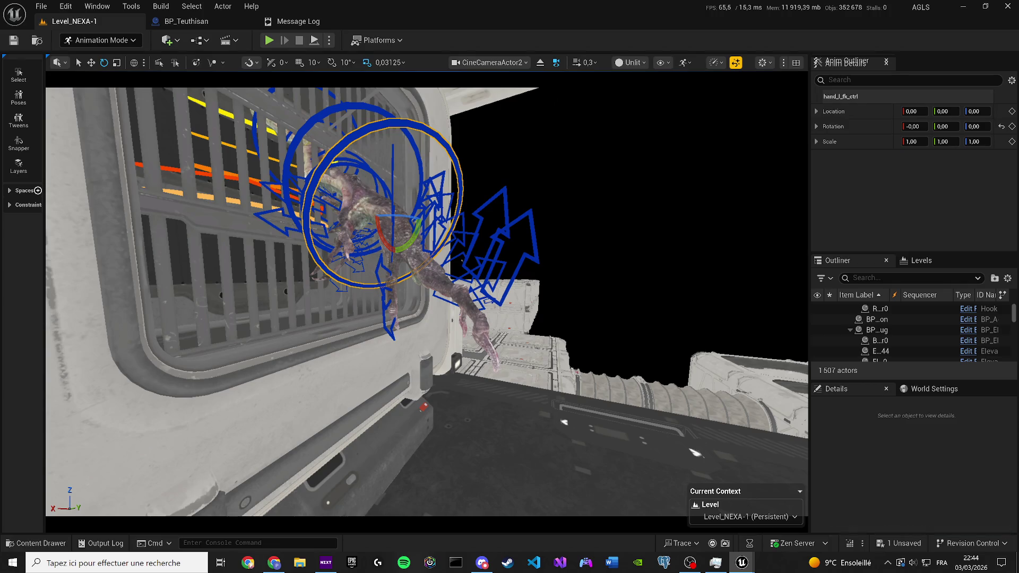
pyautogui.press('s')
# Step: Add a second limb control, trial-rotate both, and undo the changes
pyautogui.keyDown('ctrl'); pyautogui.click(367, 123); pyautogui.keyUp('ctrl')
pyautogui.moveTo(382, 201)
pyautogui.mouseDown()
pyautogui.moveTo(343, 192)
pyautogui.moveTo(361, 194)
pyautogui.mouseUp()
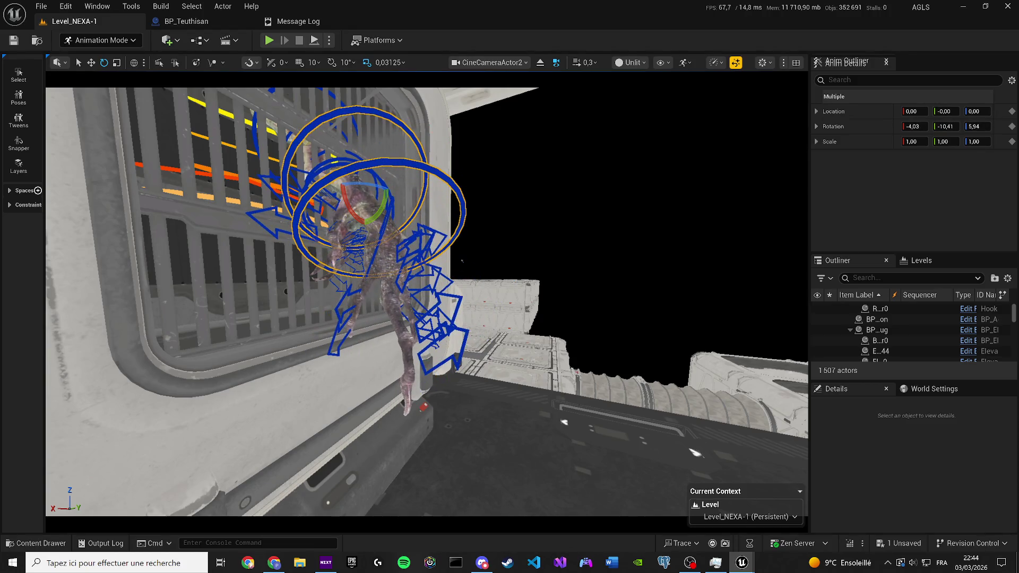
pyautogui.hotkey('ctrl', 'z')
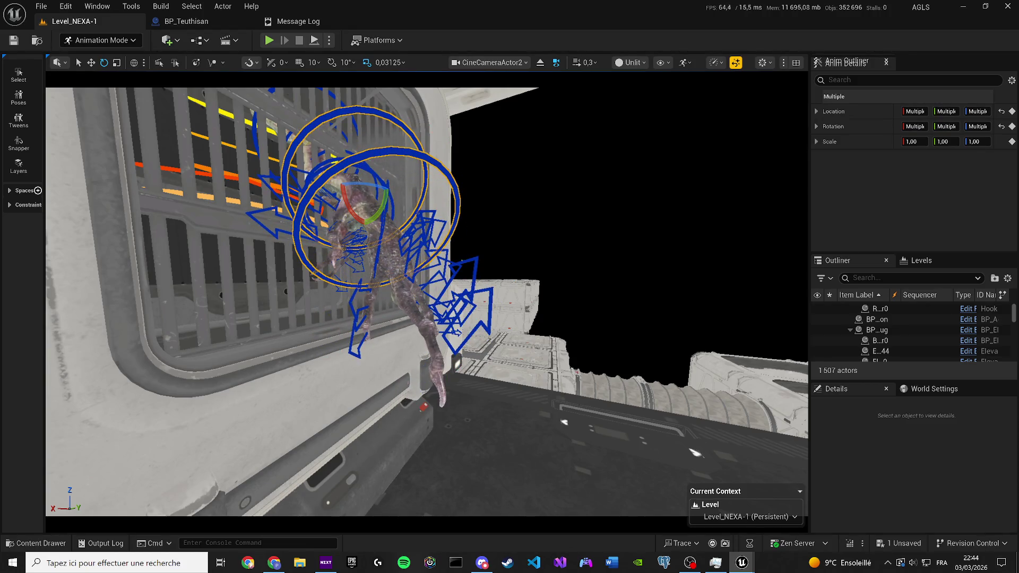
pyautogui.hotkey('ctrl', 'z')
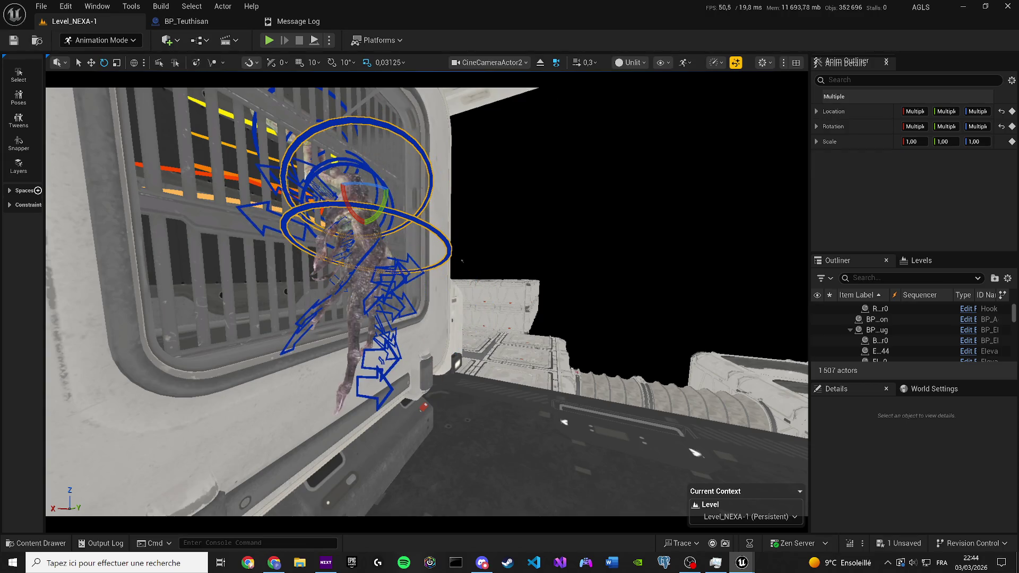
pyautogui.hotkey('ctrl', 'z')
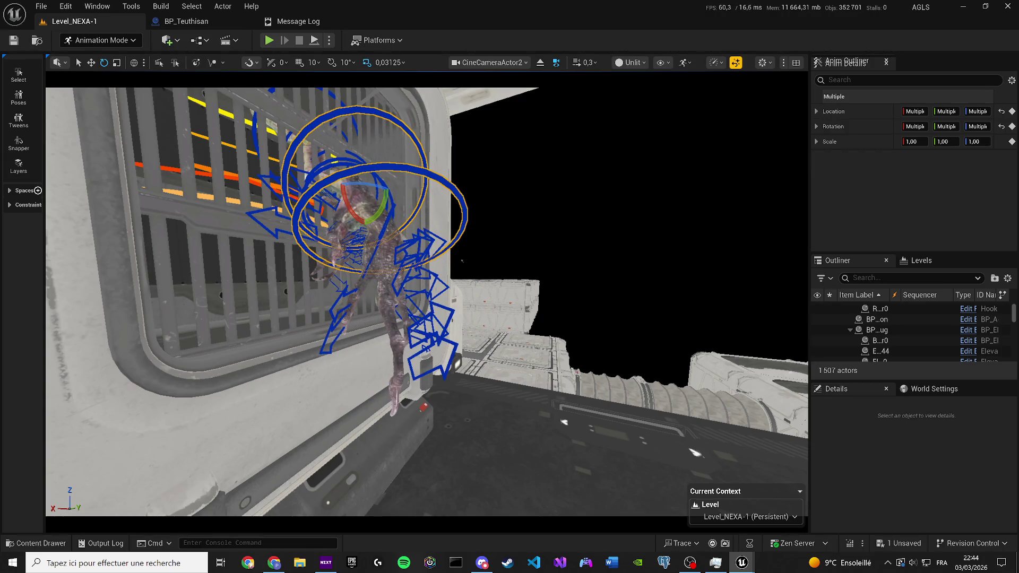
pyautogui.hotkey('ctrl', 'z')
pyautogui.hotkey('ctrl', 'z')
pyautogui.hotkey('ctrl', 'z')
# Step: Select middle_03_l_ctrl plus another finger control, shift them up-left, then undo
pyautogui.click(432, 346)
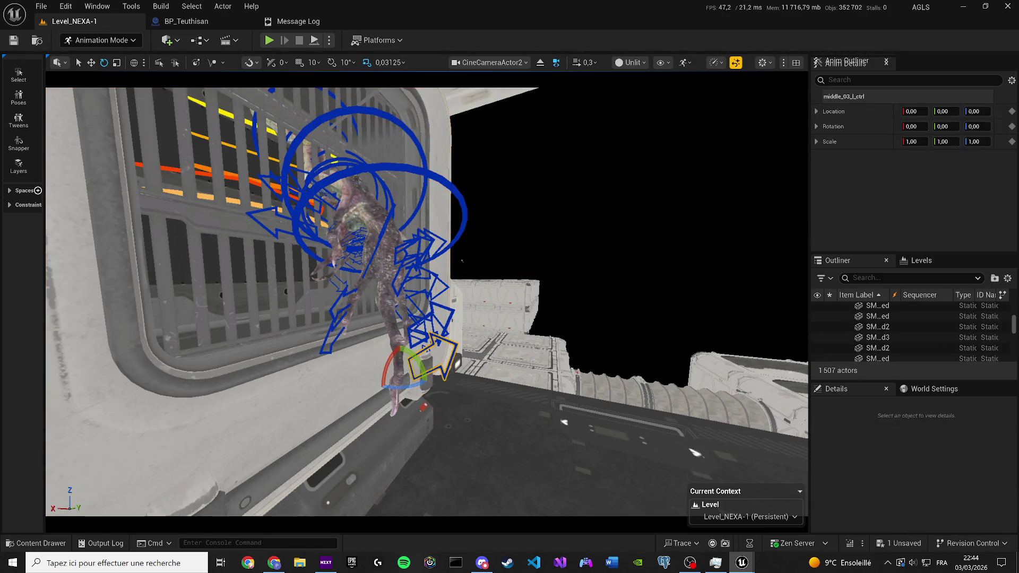
pyautogui.scroll(5, 411, 323)
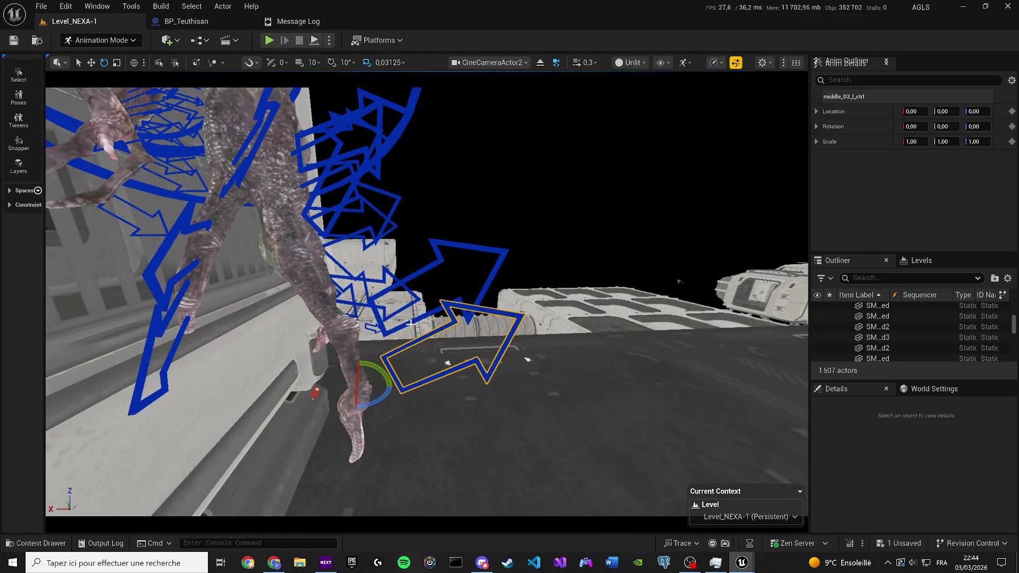
pyautogui.keyDown('ctrl'); pyautogui.click(411, 323); pyautogui.keyUp('ctrl')
pyautogui.scroll(3, 415, 395)
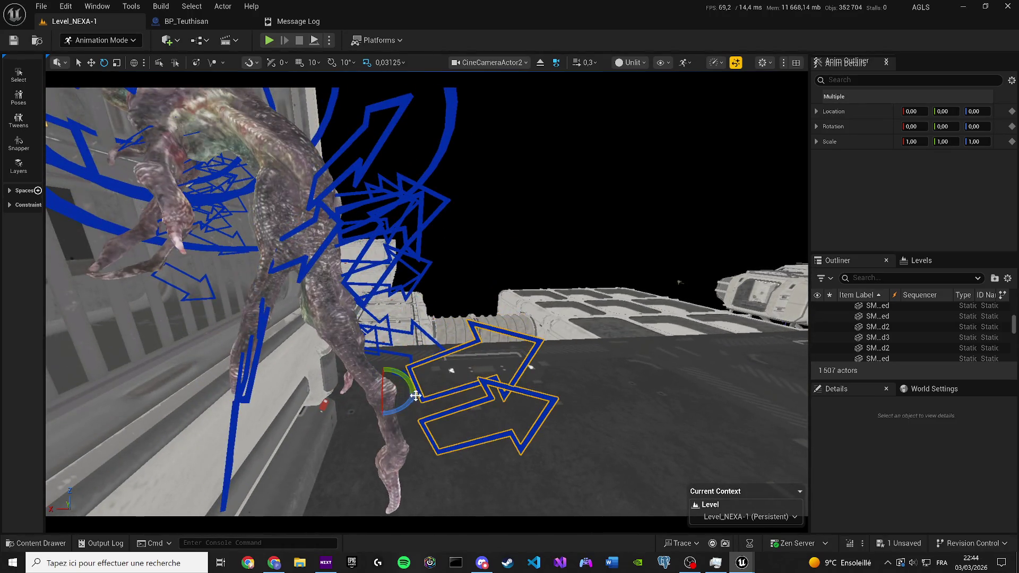
pyautogui.moveTo(385, 398)
pyautogui.mouseDown()
pyautogui.moveTo(347, 387)
pyautogui.moveTo(387, 387)
pyautogui.mouseUp()
pyautogui.hotkey('ctrl', 'z')
# Step: Select the ring control on the creature's arm and ready it for rotation
pyautogui.moveTo(400, 337)
pyautogui.mouseDown()
pyautogui.moveTo(692, 118)
pyautogui.moveTo(381, 343)
pyautogui.mouseUp()
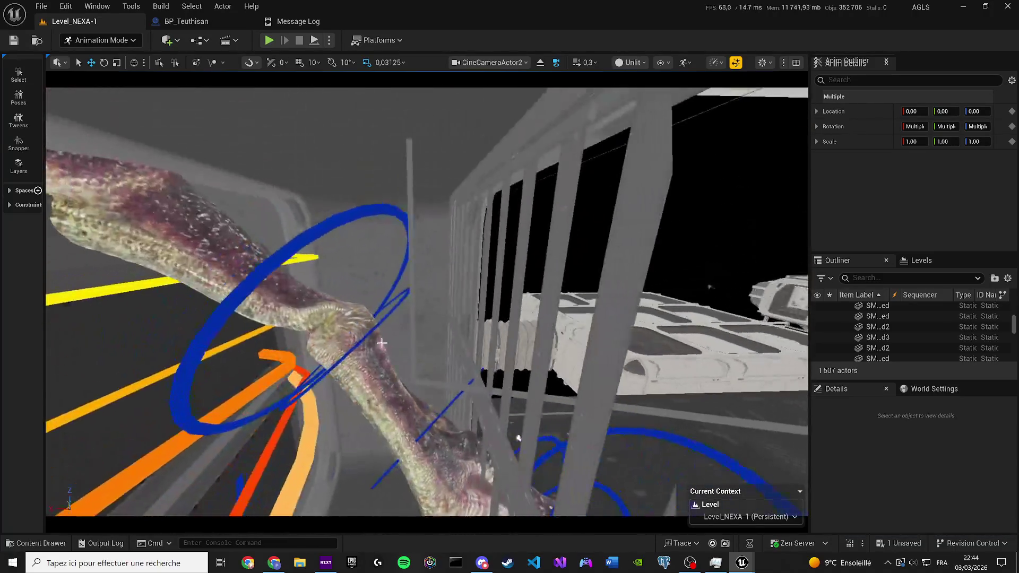
pyautogui.click(329, 236)
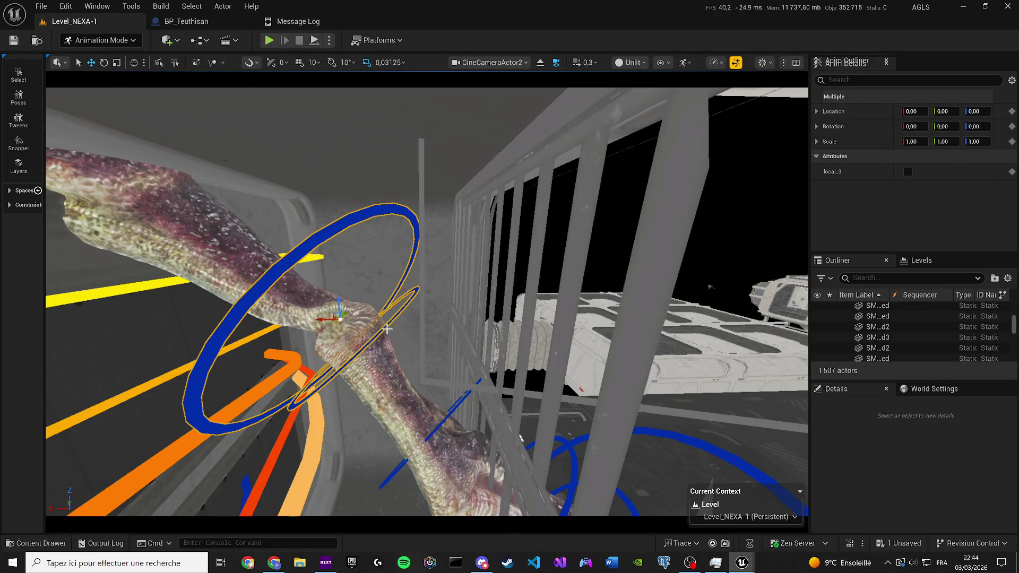
pyautogui.moveTo(372, 334)
pyautogui.mouseDown()
pyautogui.moveTo(250, 231)
pyautogui.moveTo(266, 239)
pyautogui.mouseUp()
pyautogui.press('e')
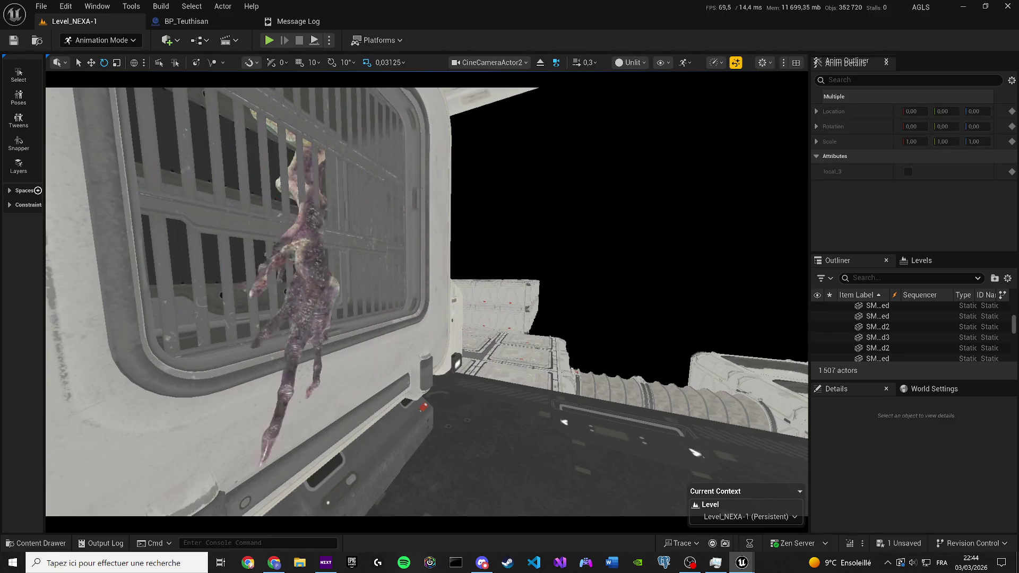
# Step: Select ring_01_l_ctrl and the left arrow controls, trial-rotate them, and undo
pyautogui.hotkey('ctrl', 'z')
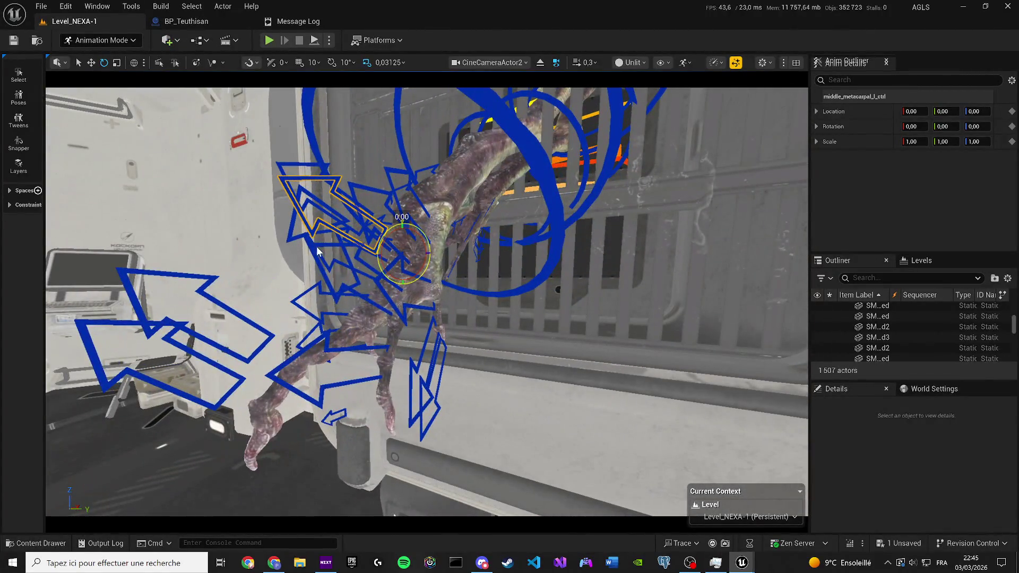
pyautogui.keyDown('ctrl'); pyautogui.click(318, 249); pyautogui.keyUp('ctrl')
pyautogui.keyDown('ctrl'); pyautogui.click(171, 274); pyautogui.keyUp('ctrl')
pyautogui.keyDown('ctrl'); pyautogui.click(244, 371); pyautogui.keyUp('ctrl')
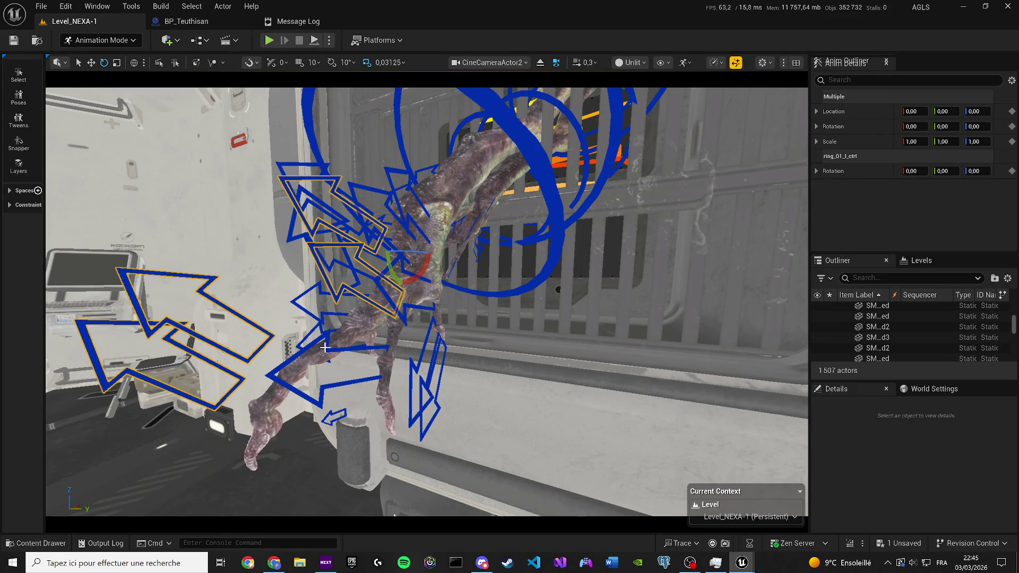
pyautogui.keyDown('ctrl'); pyautogui.click(273, 378); pyautogui.keyUp('ctrl')
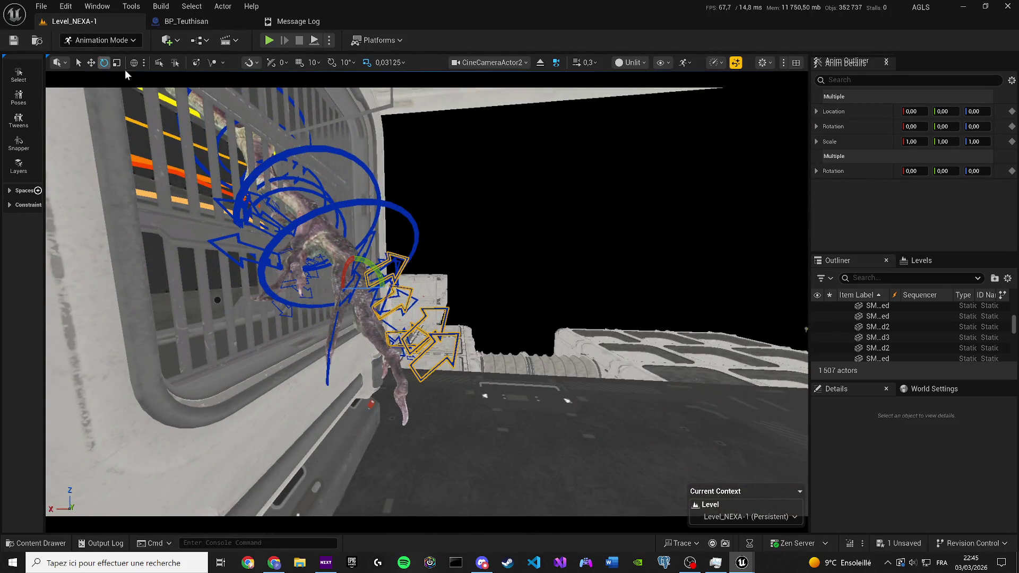
pyautogui.moveTo(383, 277); pyautogui.dragTo(374, 298)
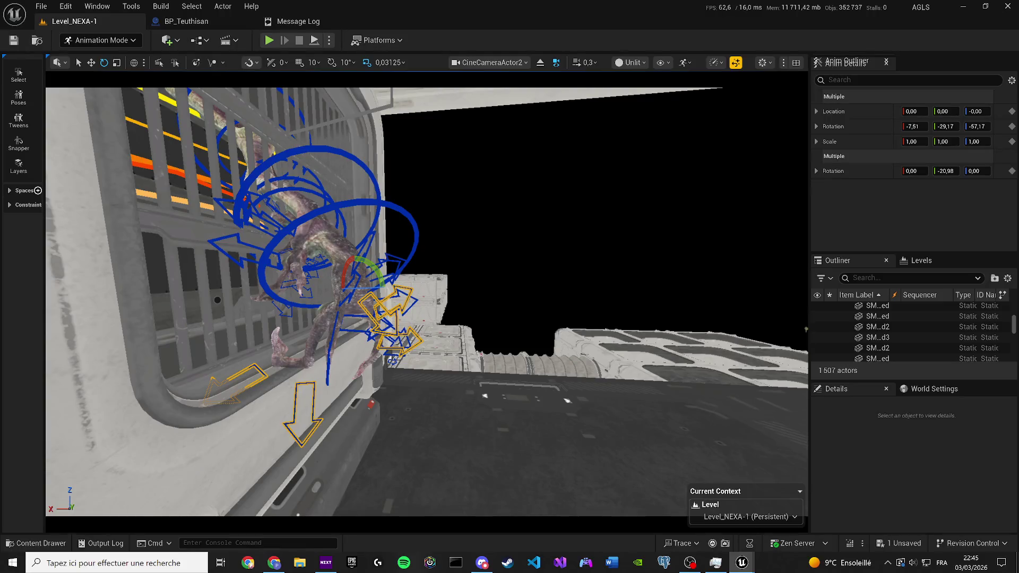
pyautogui.hotkey('ctrl', 'z')
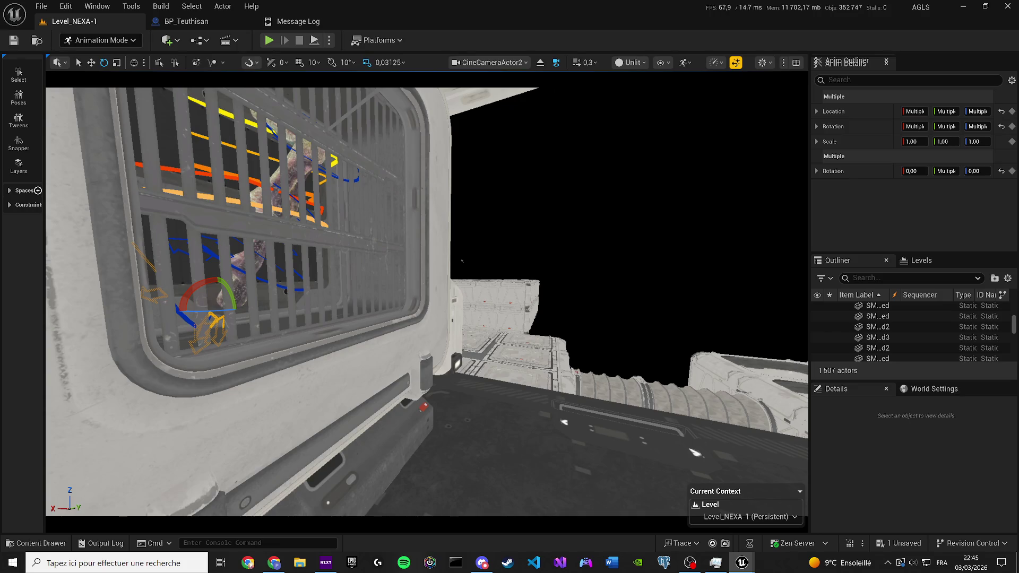
# Step: Compare the inside-cage and outside-cage poses with undo/redo, then save the level
pyautogui.hotkey('ctrl', 'y')
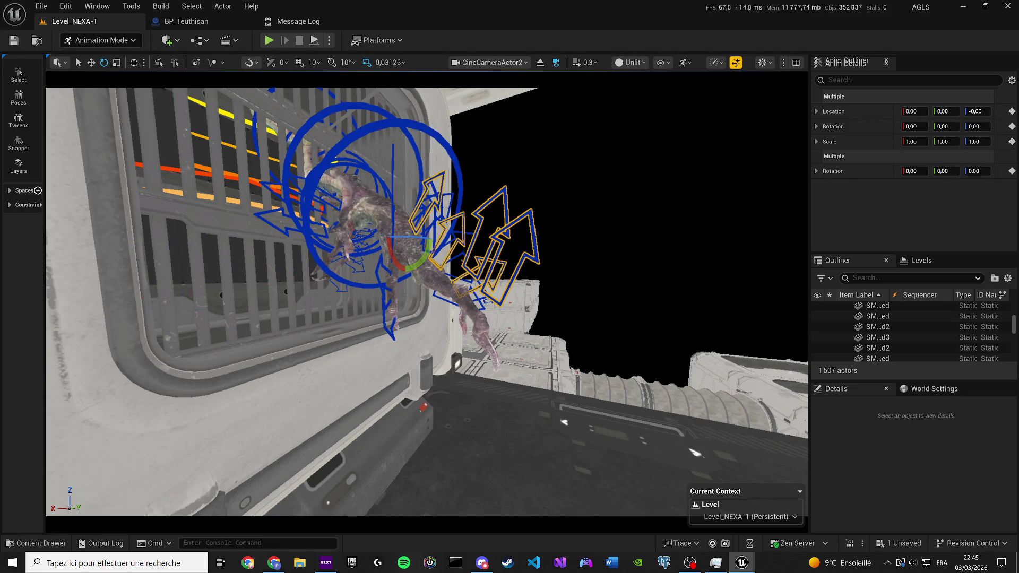
pyautogui.hotkey('ctrl', 'z')
pyautogui.hotkey('ctrl', 'y')
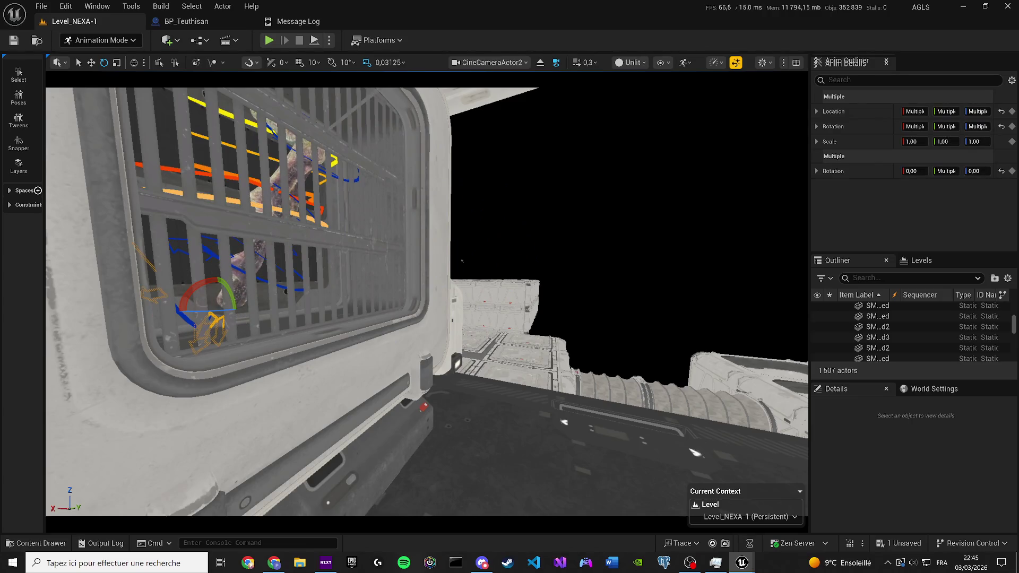
pyautogui.hotkey('ctrl', 'y')
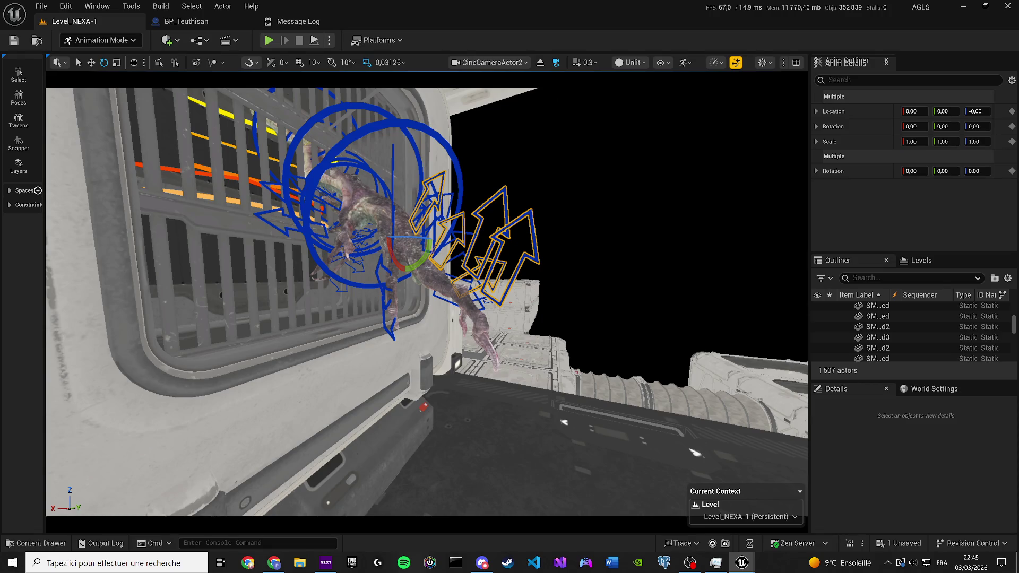
pyautogui.hotkey('ctrl', 's')
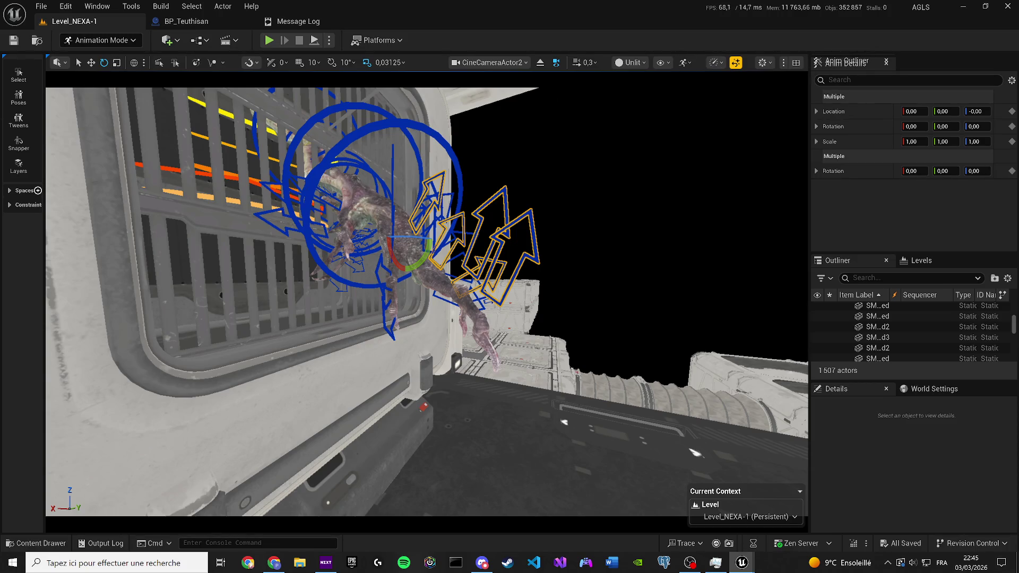
# Step: Play the animation and toggle between the creature's rest pose and animated pose
pyautogui.press('space')
pyautogui.press('space')
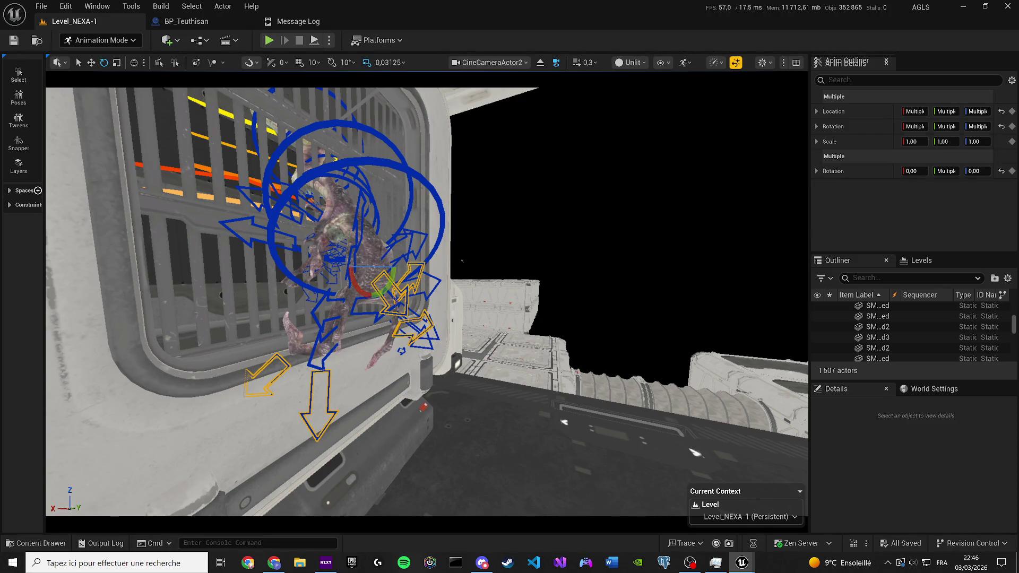
pyautogui.hotkey('ctrl', 'g')
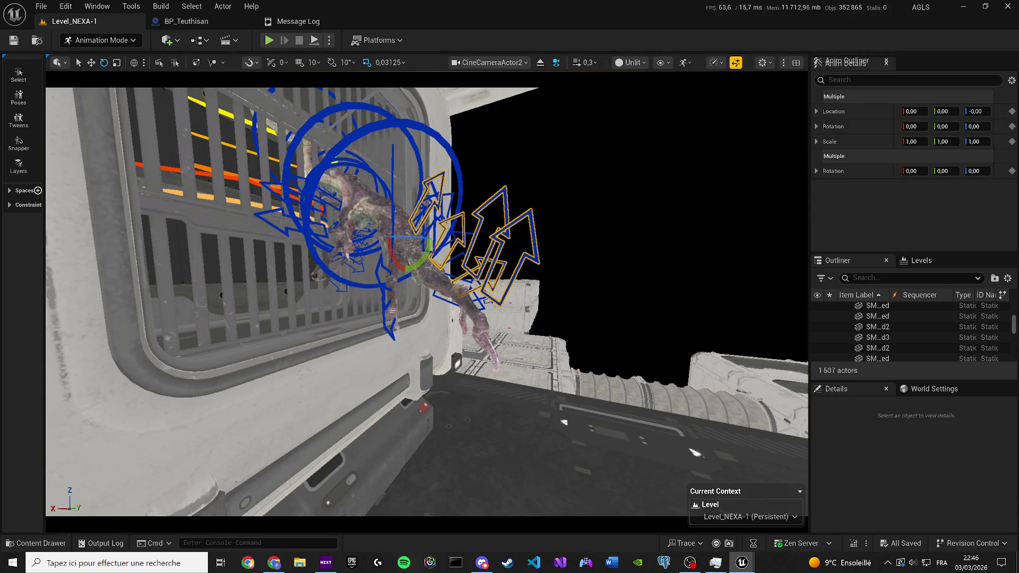
pyautogui.hotkey('ctrl', 'z')
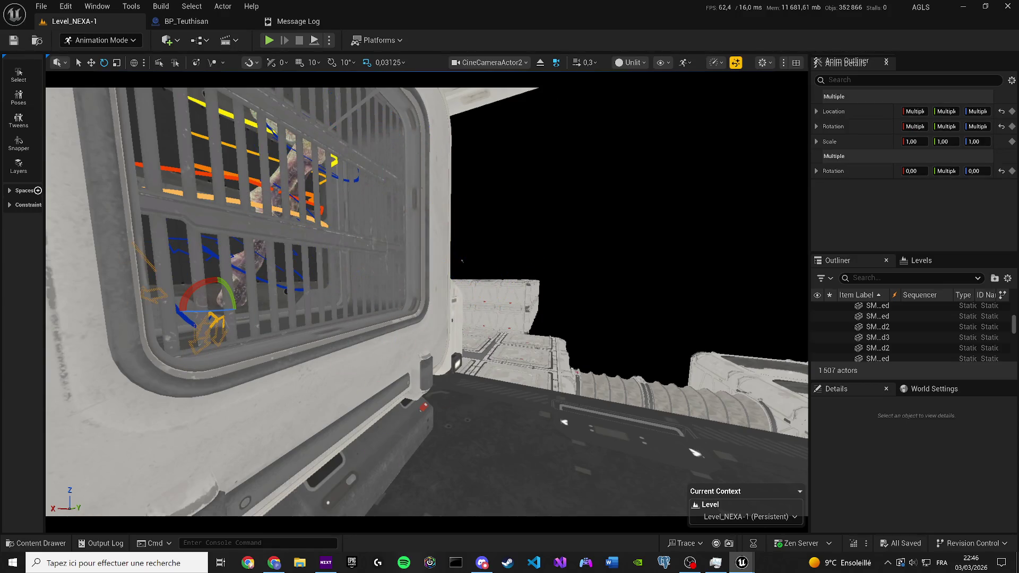
pyautogui.hotkey('ctrl', 'y')
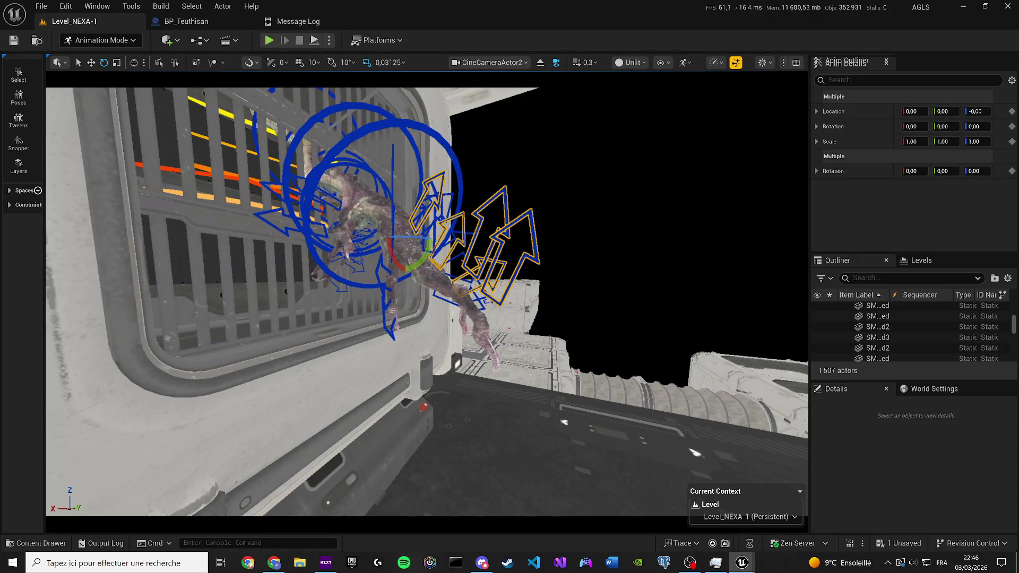
pyautogui.hotkey('ctrl', 'z')
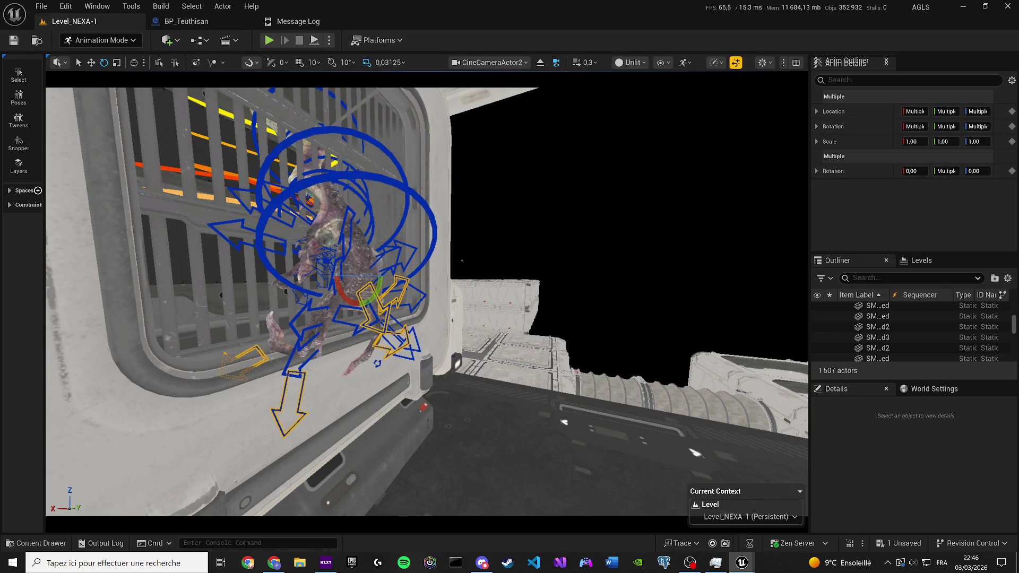
pyautogui.hotkey('ctrl', 'y')
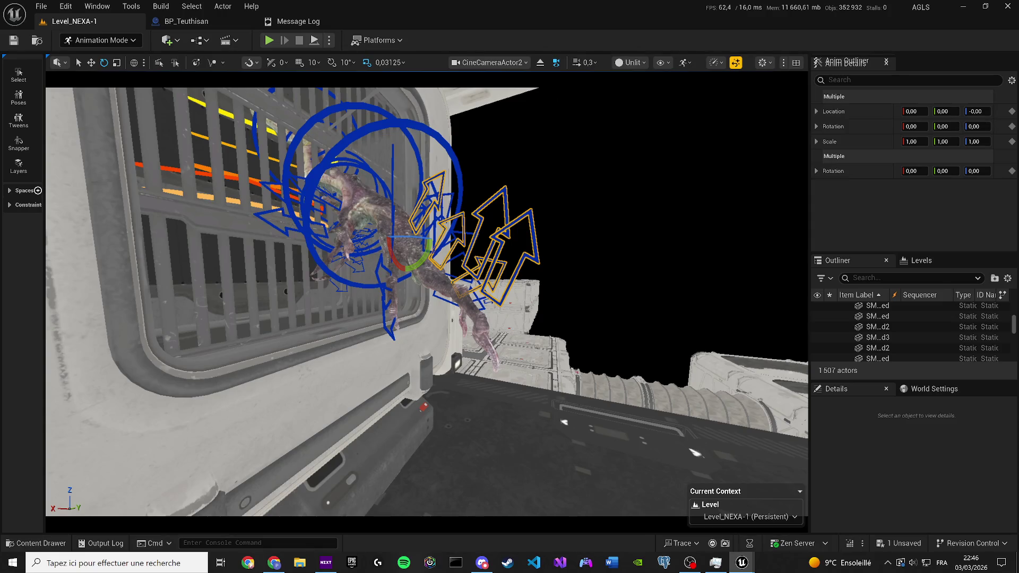
pyautogui.hotkey('ctrl', 'z')
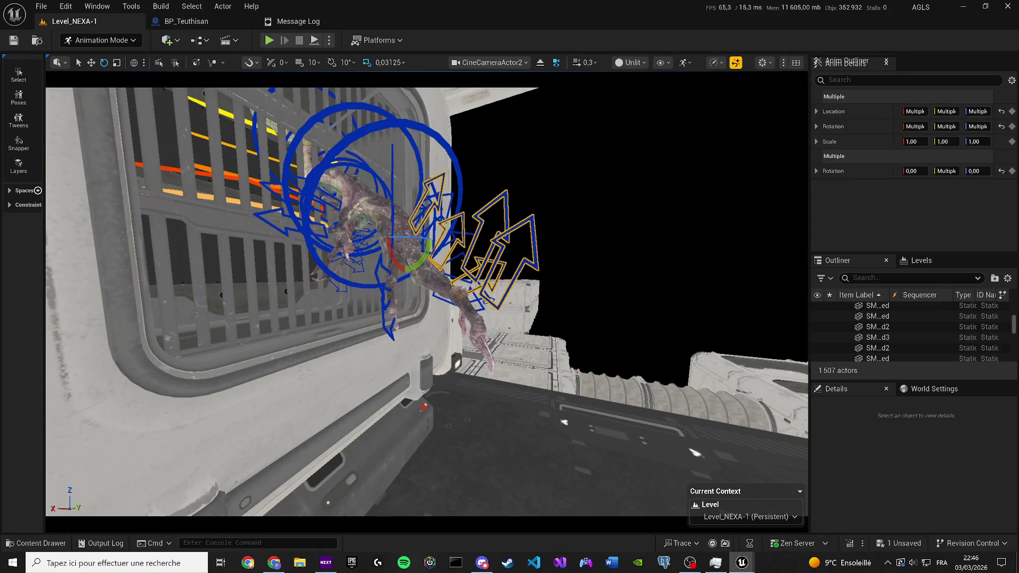
pyautogui.press('space')
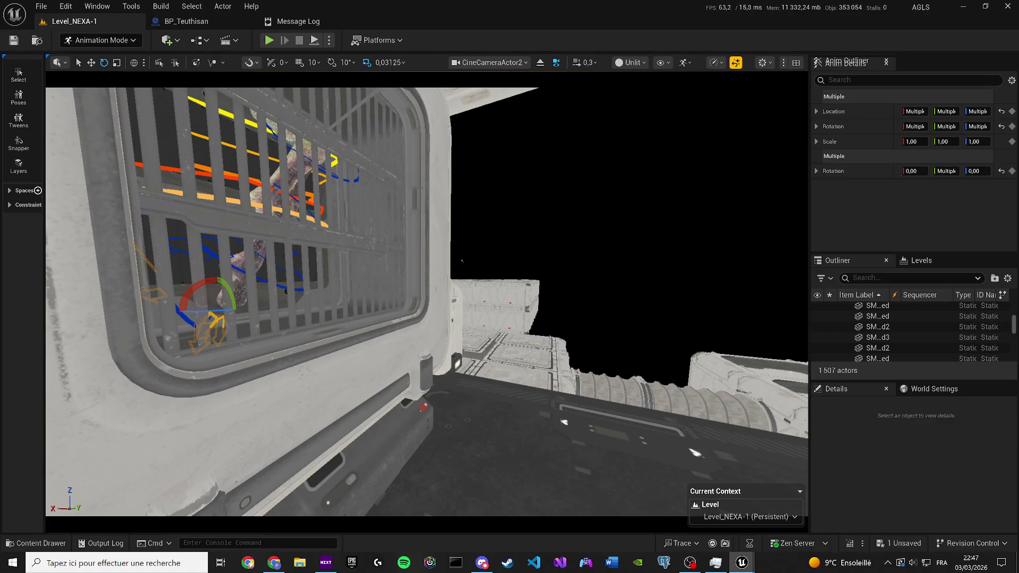
# Step: Play the creature climbing out, toggle control rig visibility with T, and save
pyautogui.press('space')
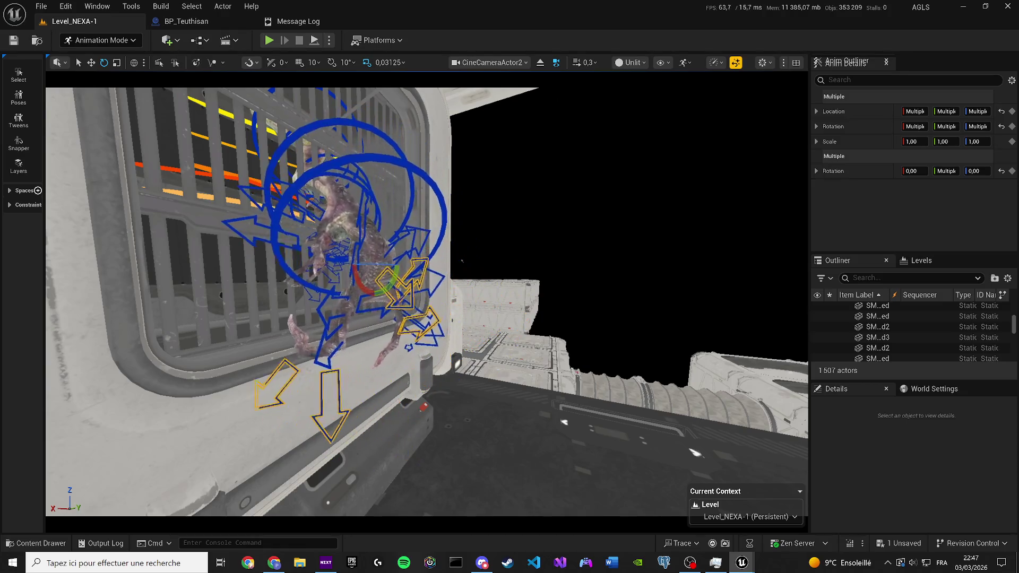
pyautogui.press('t')
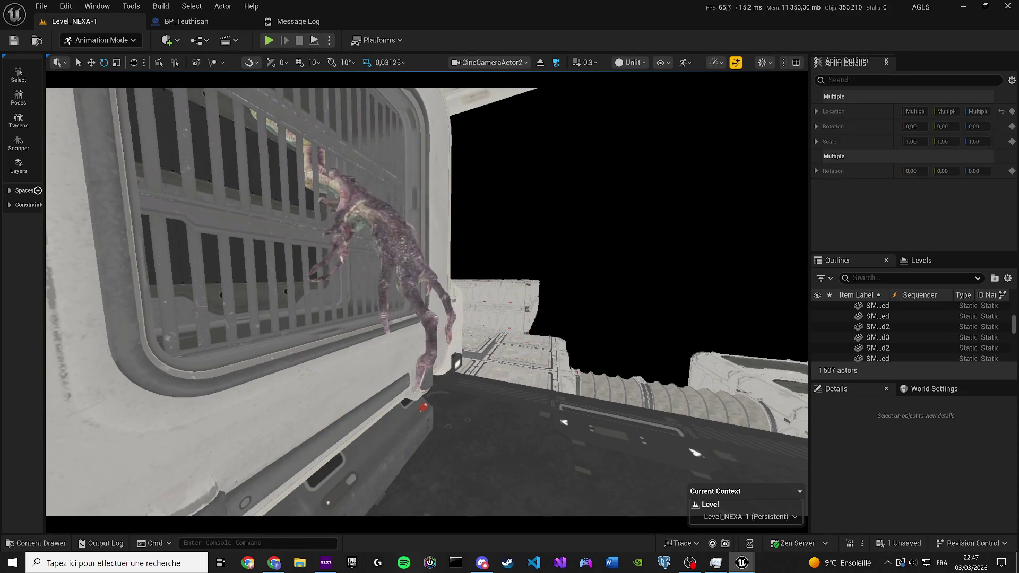
pyautogui.press('t')
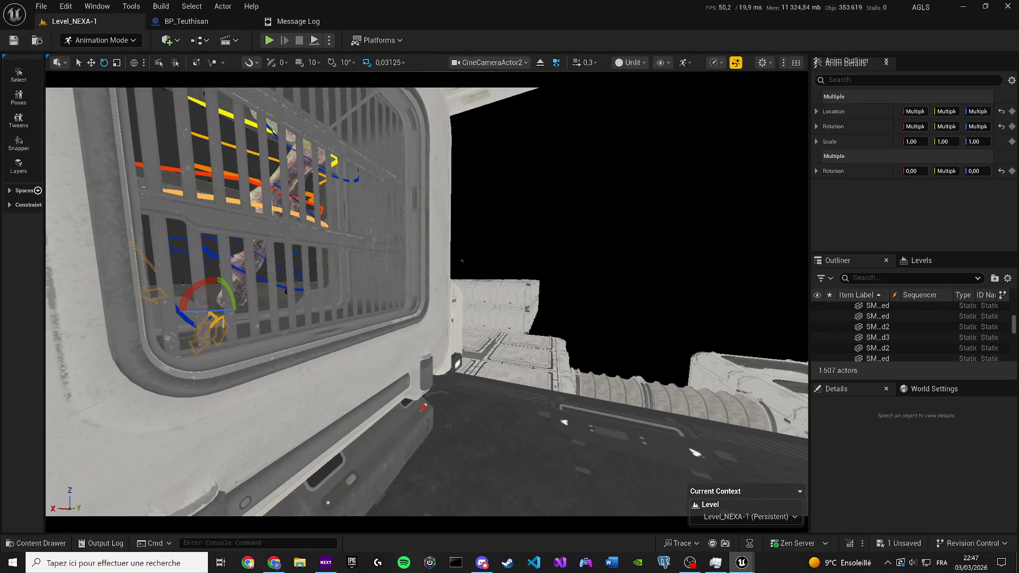
pyautogui.press('t')
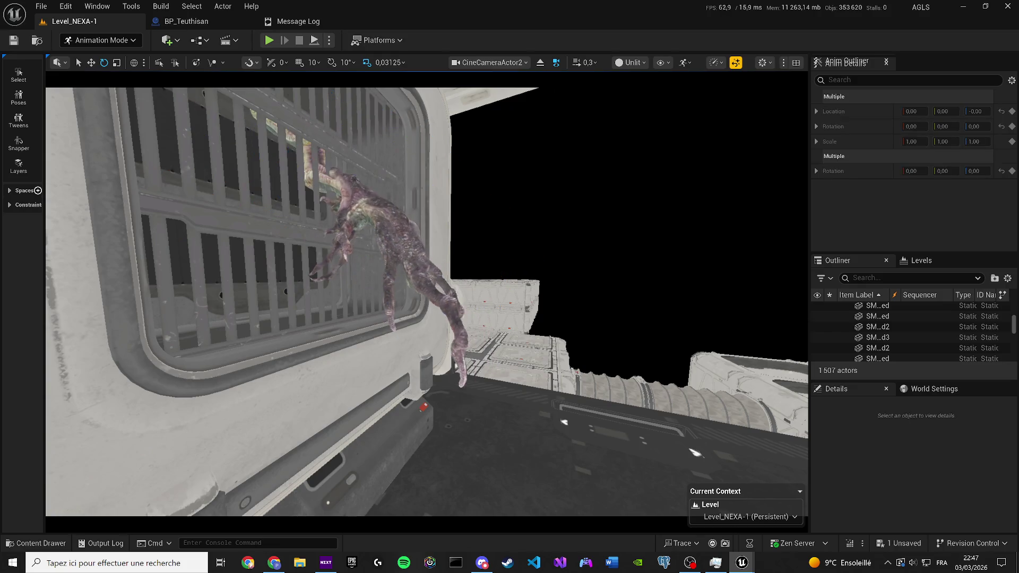
pyautogui.press('t')
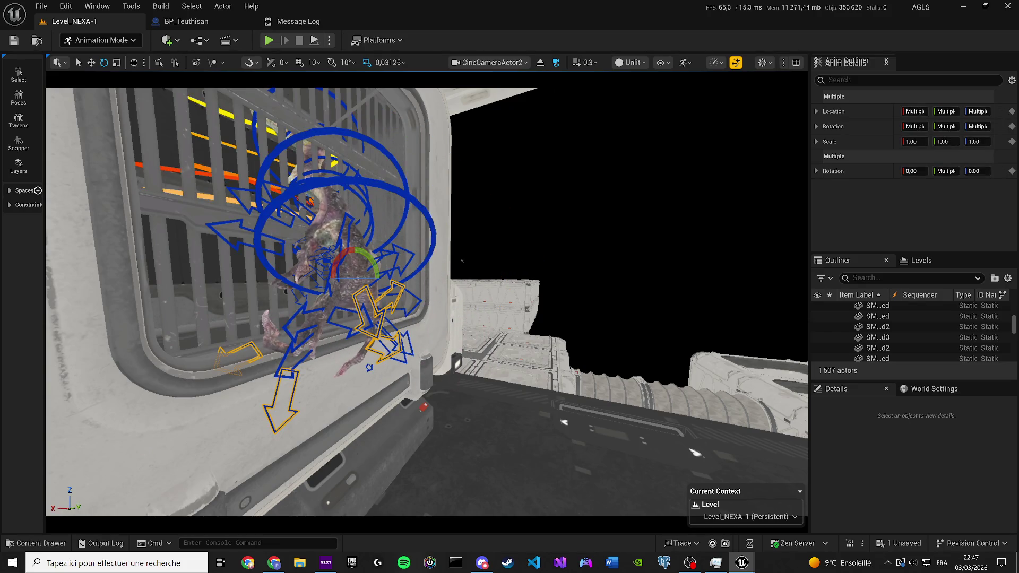
pyautogui.hotkey('ctrl', 's')
pyautogui.click(319, 297)
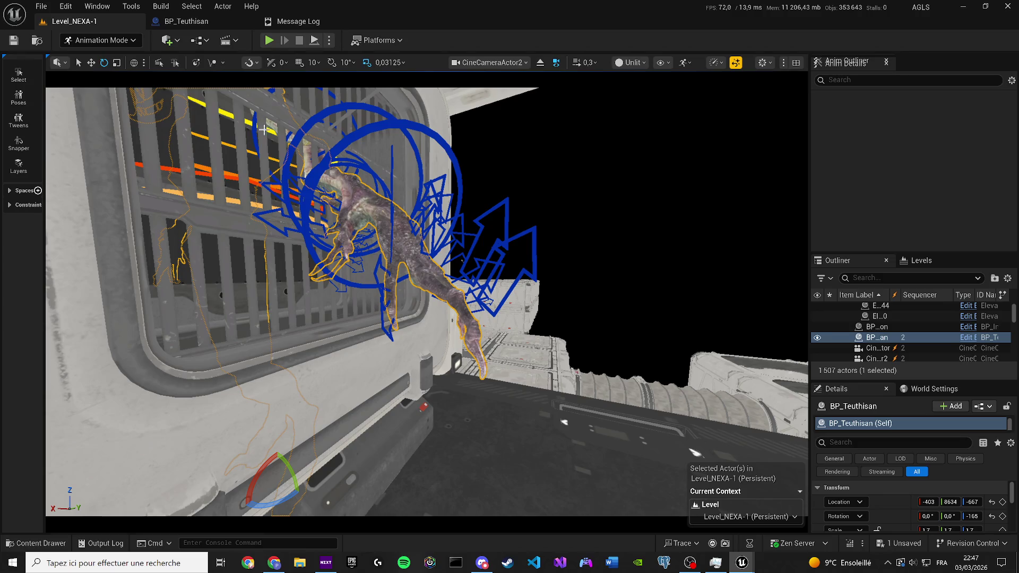
# Step: Return to Selection Mode, filter the Outliner by 'dire', and set the viewport to Lit
pyautogui.click(97, 41)
pyautogui.click(99, 58)
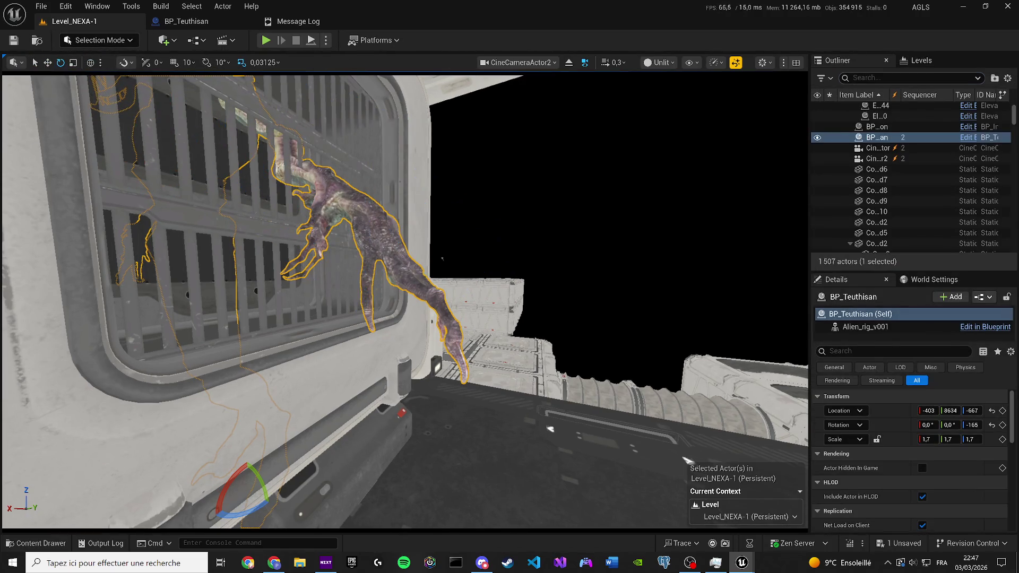
pyautogui.click(862, 78)
pyautogui.write('dire')
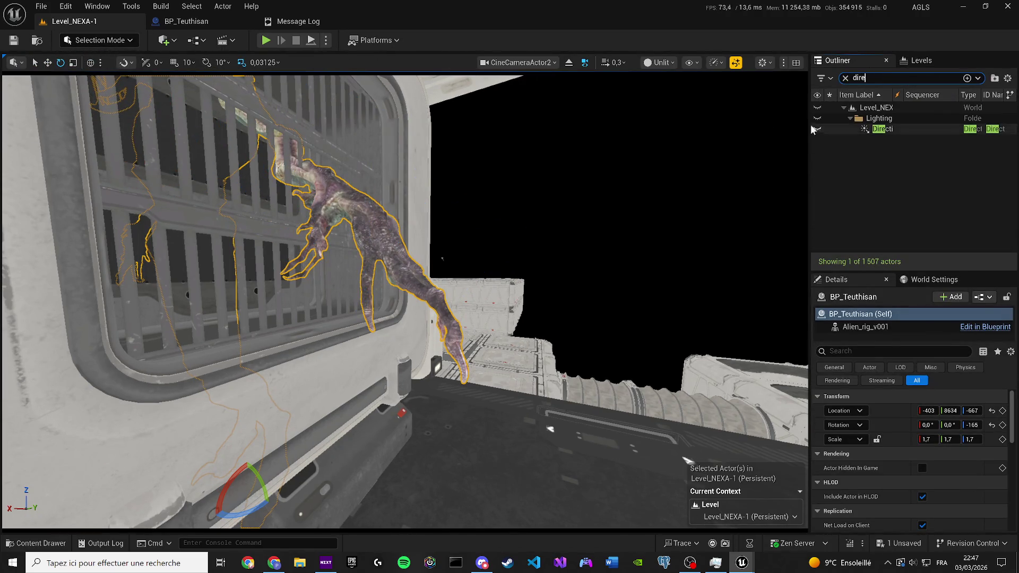
pyautogui.click(658, 62)
pyautogui.click(668, 102)
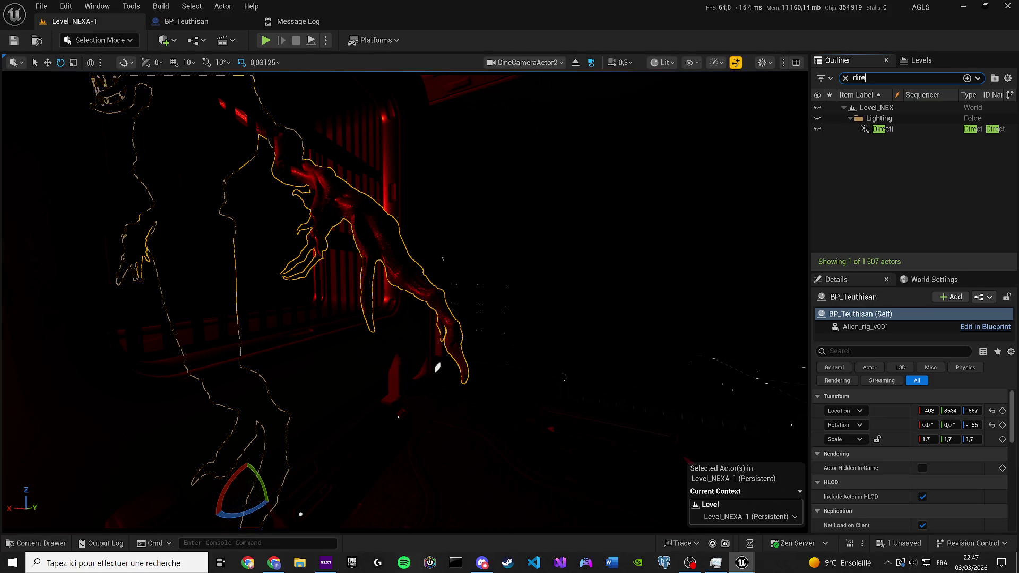
pyautogui.press('Return')
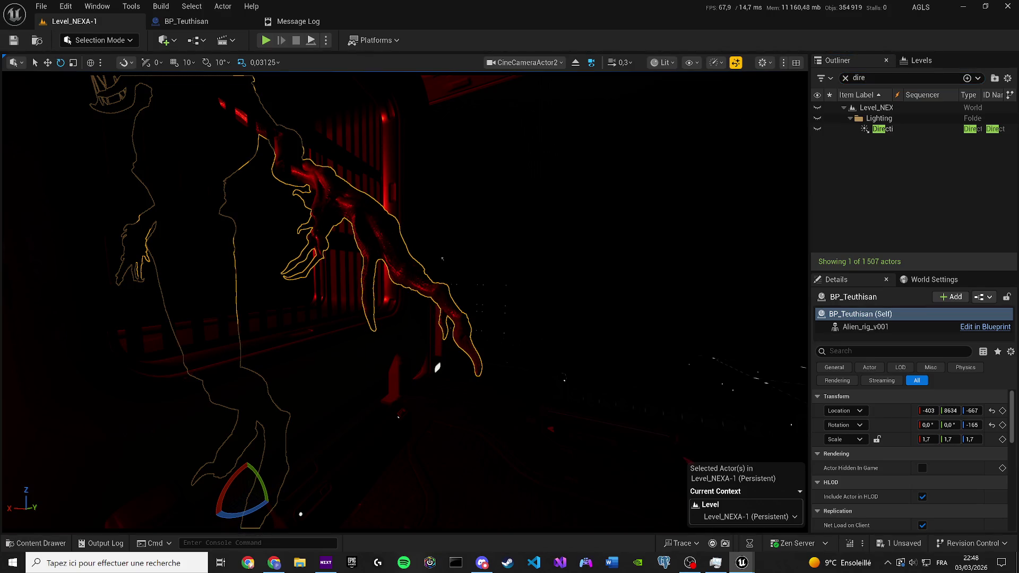
pyautogui.press('g')
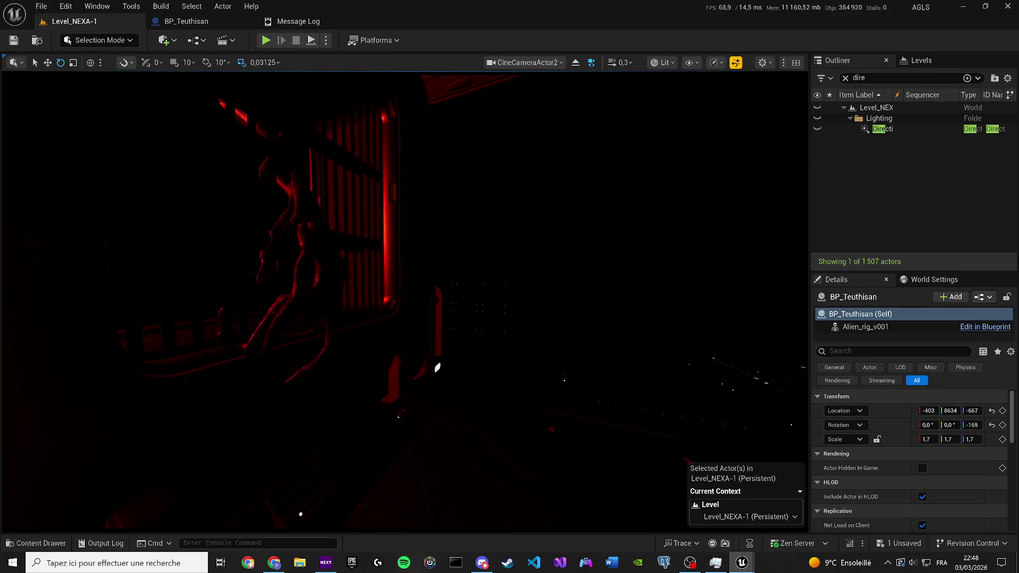
pyautogui.press('g')
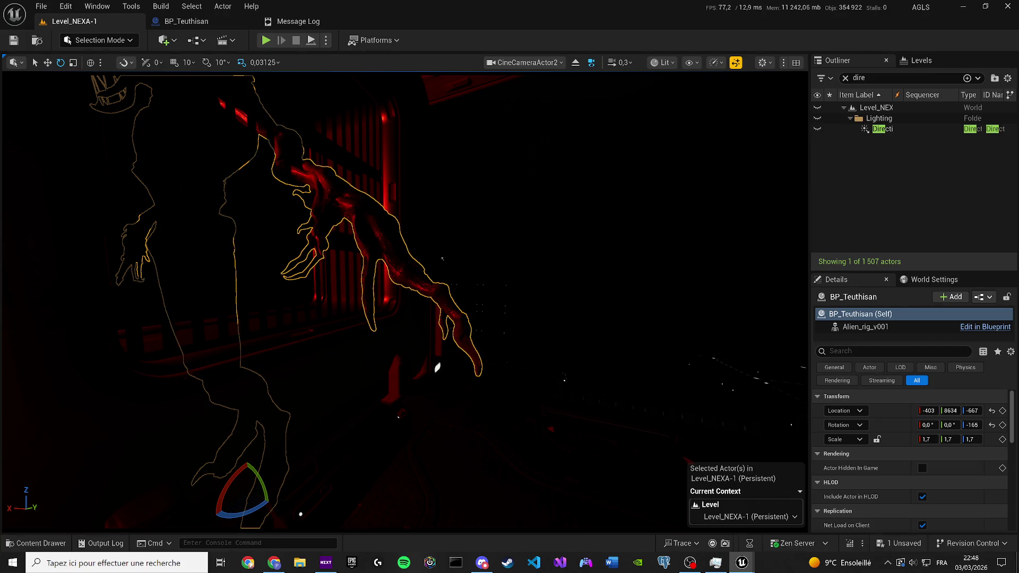
pyautogui.press('Escape')
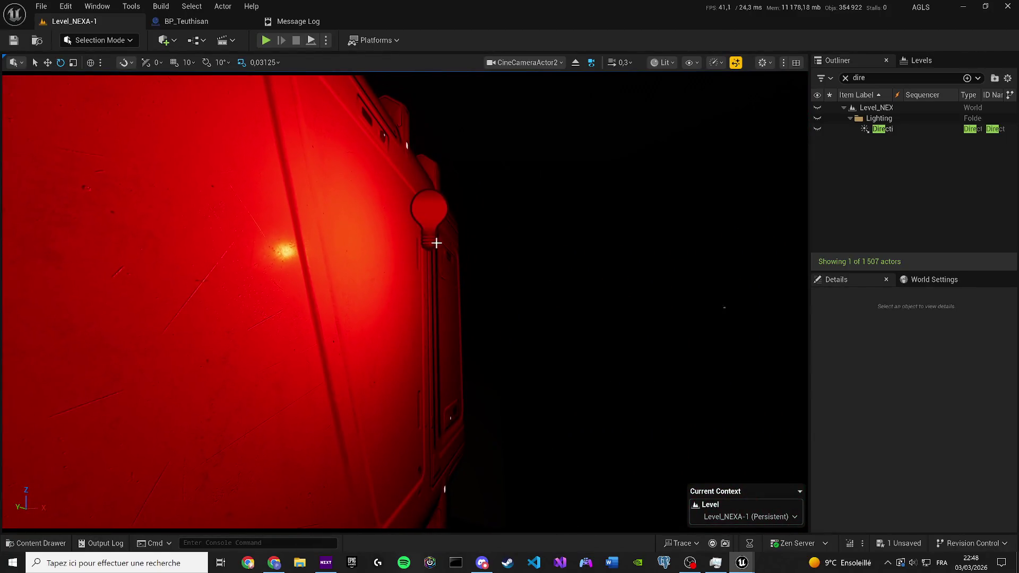
# Step: Select PointLight3 and move it down and left beside the creature
pyautogui.click(433, 228)
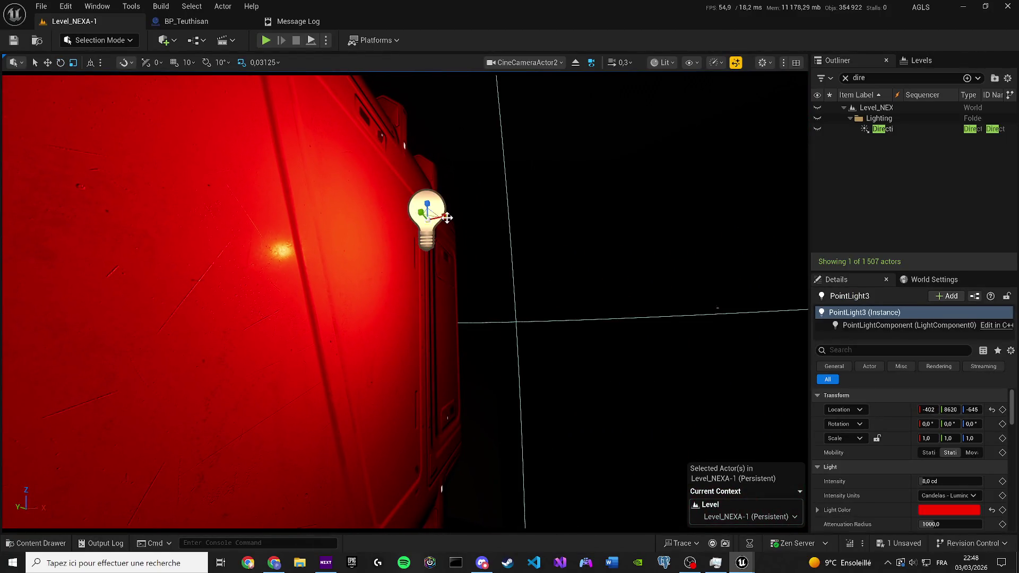
pyautogui.moveTo(448, 217); pyautogui.dragTo(91, 312)
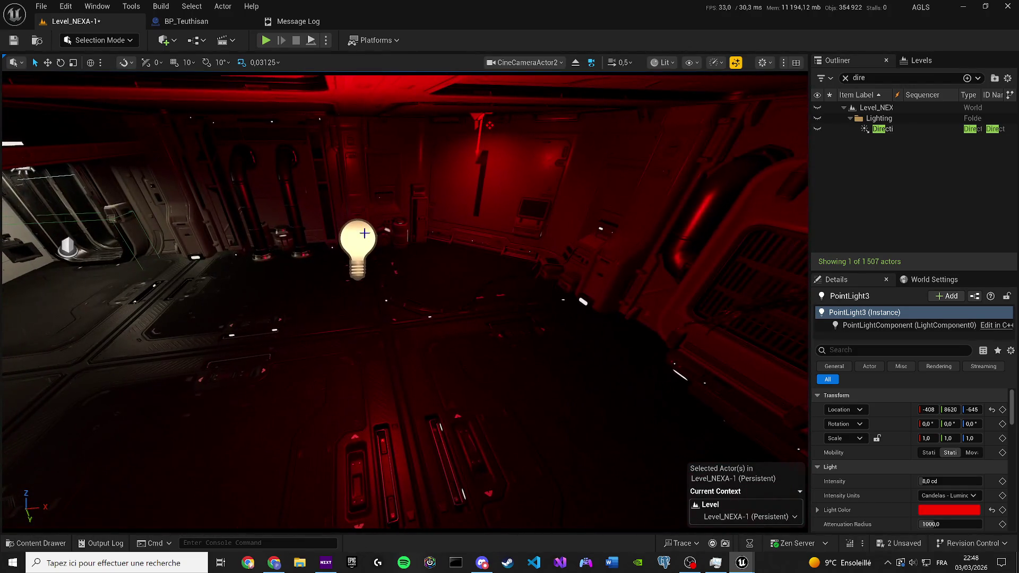
pyautogui.press('w')
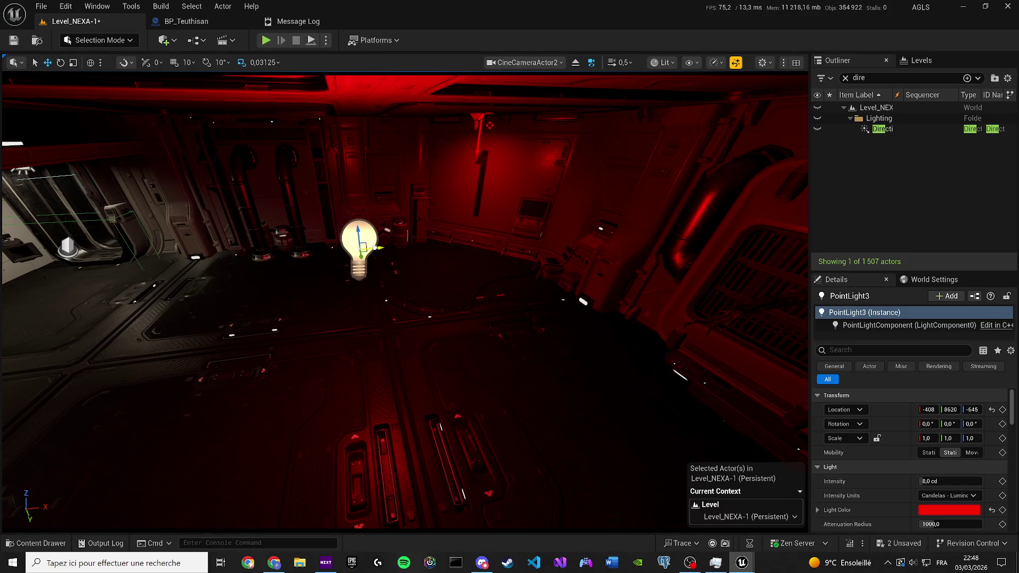
pyautogui.moveTo(340, 221)
pyautogui.mouseDown()
pyautogui.moveTo(317, 259)
pyautogui.moveTo(267, 261)
pyautogui.moveTo(252, 274)
pyautogui.moveTo(399, 280)
pyautogui.mouseUp()
# Step: Try a green Light Color and set the point light's Intensity to 1 cd
pyautogui.moveTo(951, 482); pyautogui.dragTo(954, 500)
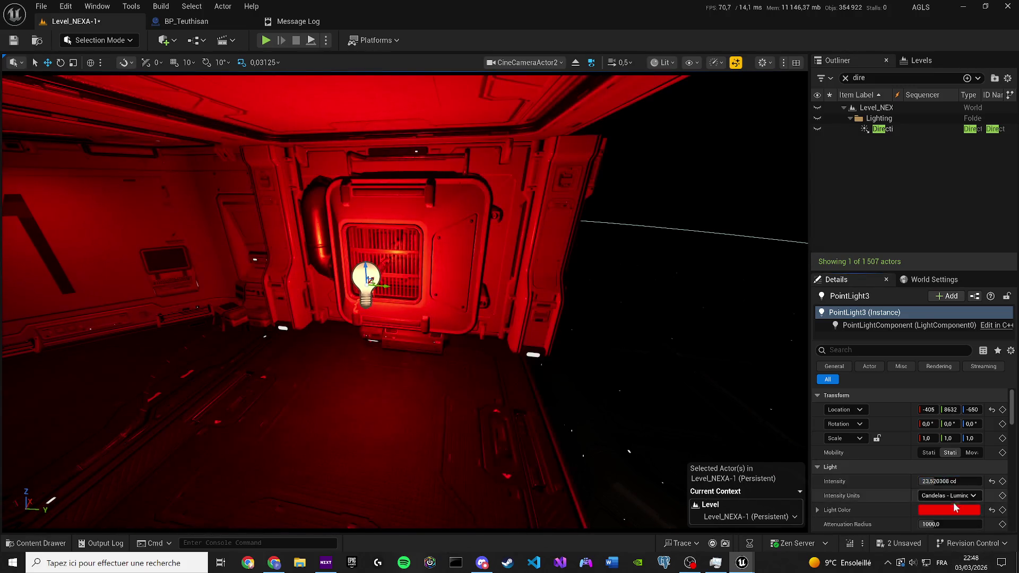
pyautogui.click(932, 508)
pyautogui.click(845, 394)
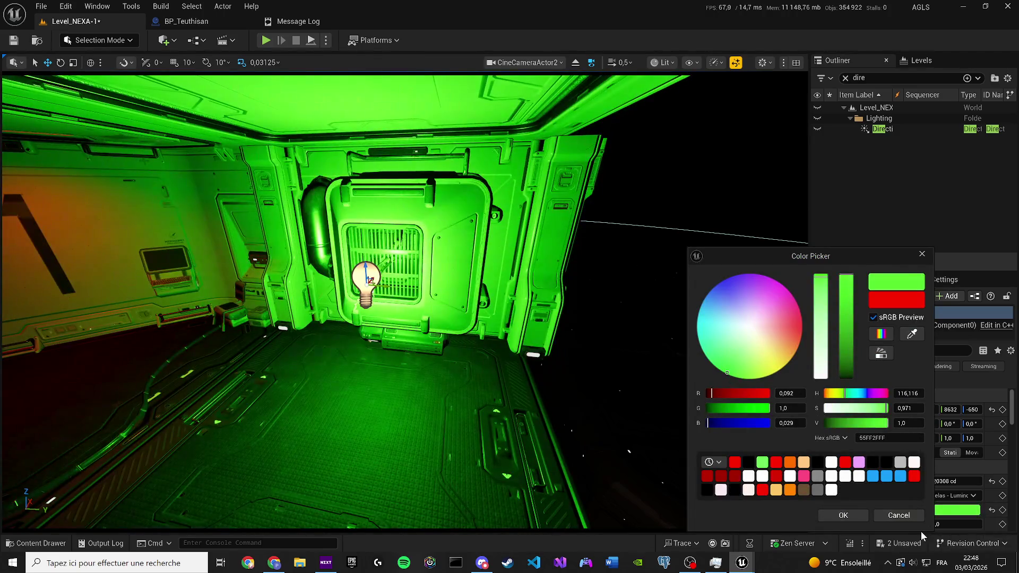
pyautogui.click(844, 516)
pyautogui.moveTo(950, 482); pyautogui.dragTo(956, 481)
pyautogui.click(951, 481)
pyautogui.write('1')
pyautogui.press('Return')
# Step: Try yellow, then settle on a red Light Color of FF3C33
pyautogui.moveTo(485, 307)
pyautogui.mouseDown()
pyautogui.moveTo(633, 160)
pyautogui.moveTo(611, 297)
pyautogui.mouseUp()
pyautogui.click(949, 510)
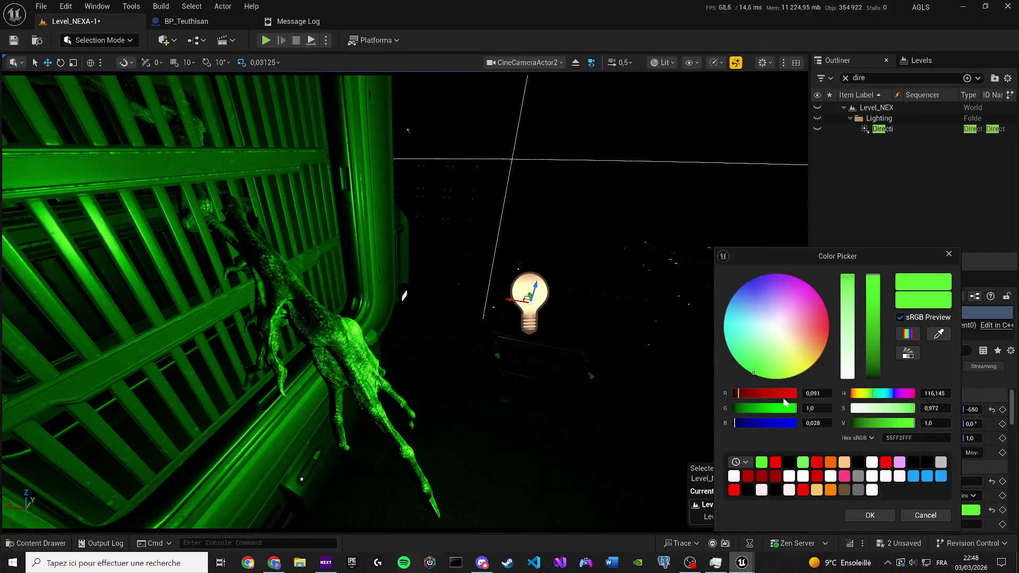
pyautogui.moveTo(778, 400); pyautogui.dragTo(799, 399)
pyautogui.click(871, 516)
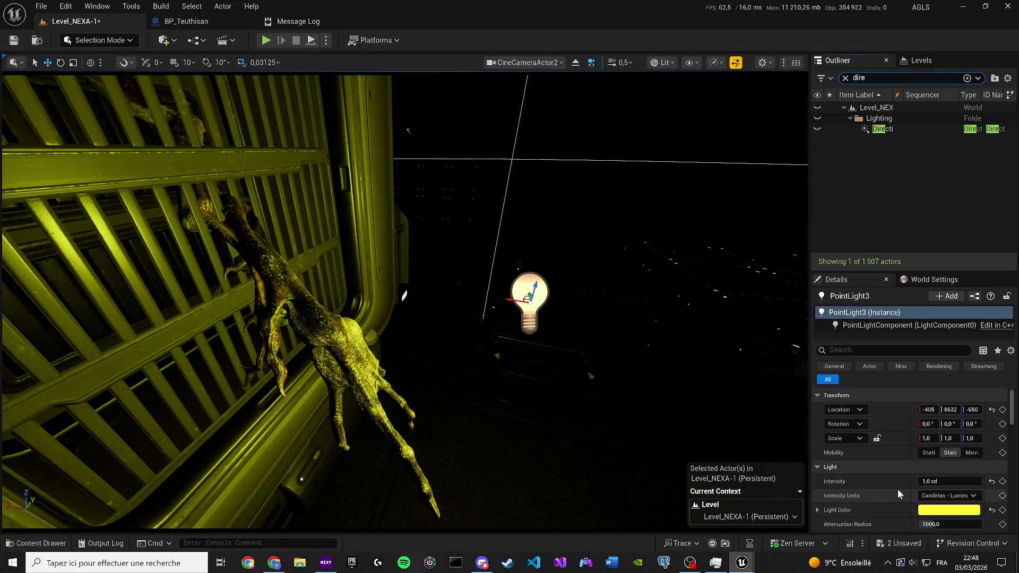
pyautogui.click(939, 510)
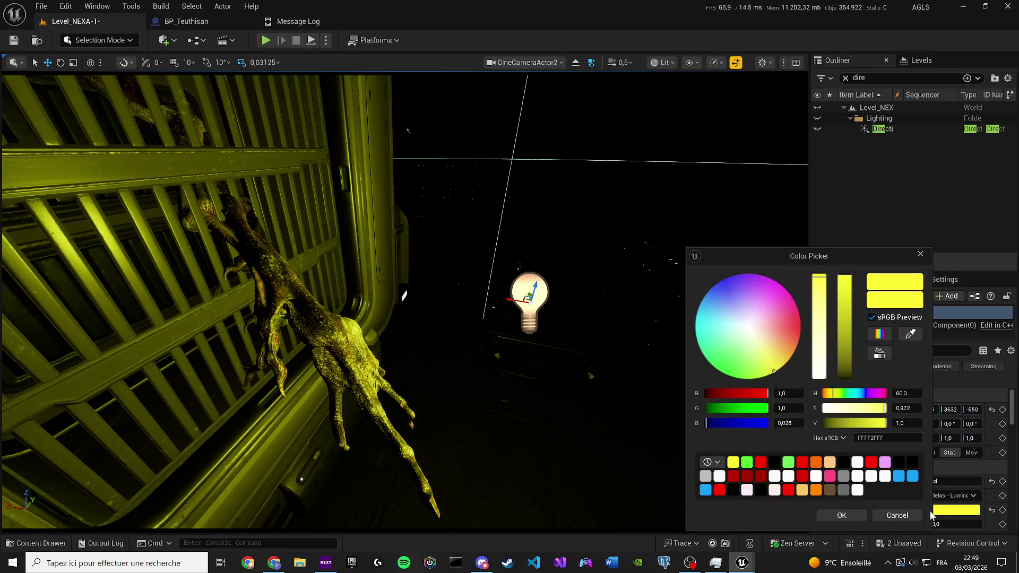
pyautogui.moveTo(786, 331); pyautogui.dragTo(802, 326)
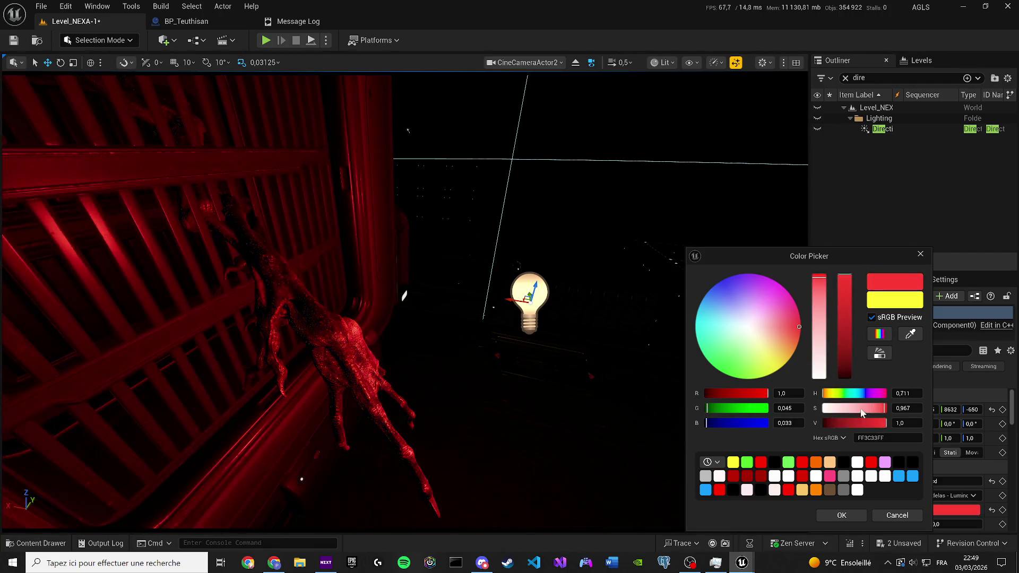
pyautogui.click(842, 516)
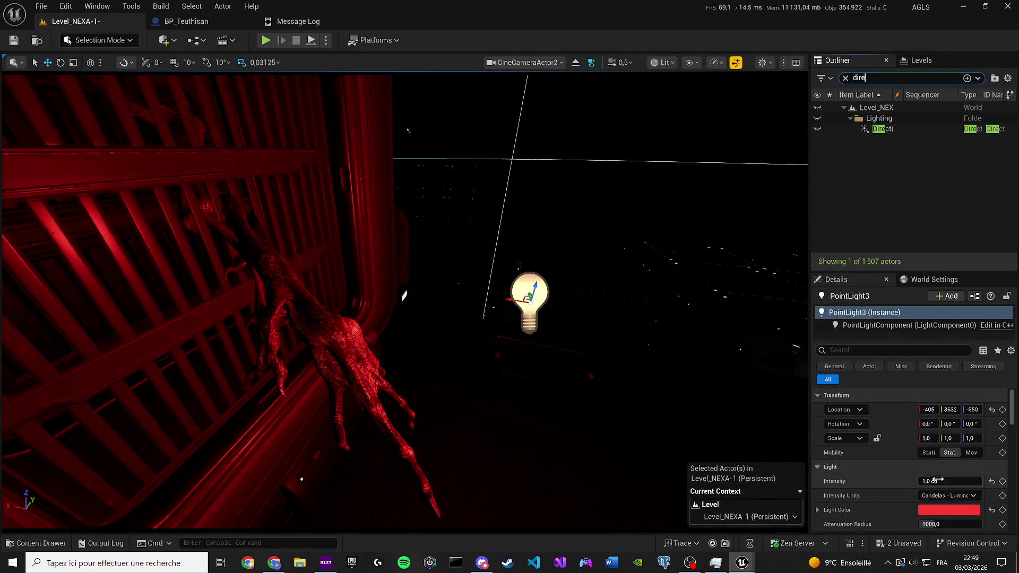
# Step: Set the red point light's Attenuation Radius to about 61.6
pyautogui.scroll(-1, 936, 480)
pyautogui.moveTo(938, 491); pyautogui.dragTo(900, 490)
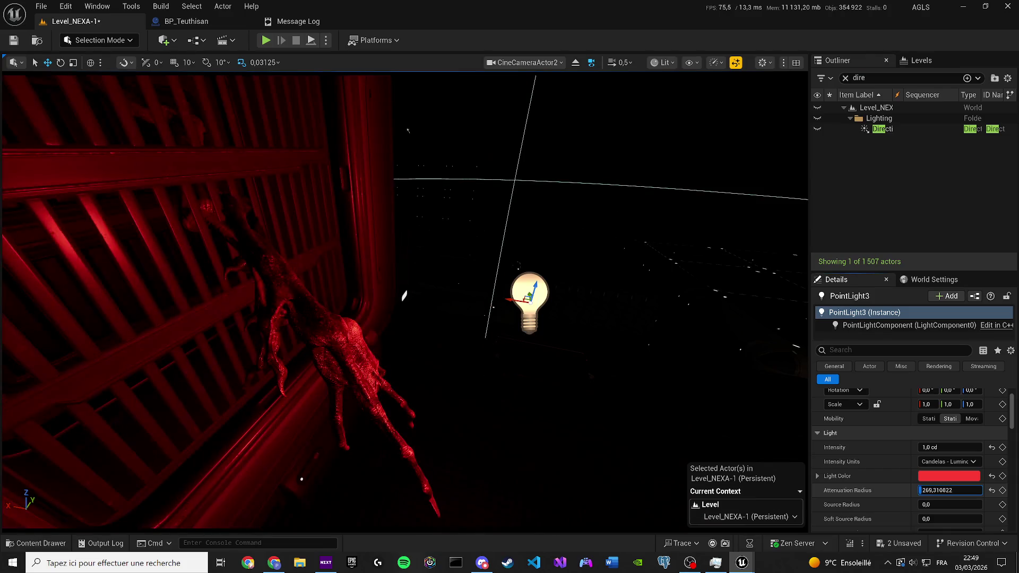
pyautogui.write('8')
pyautogui.press('Return')
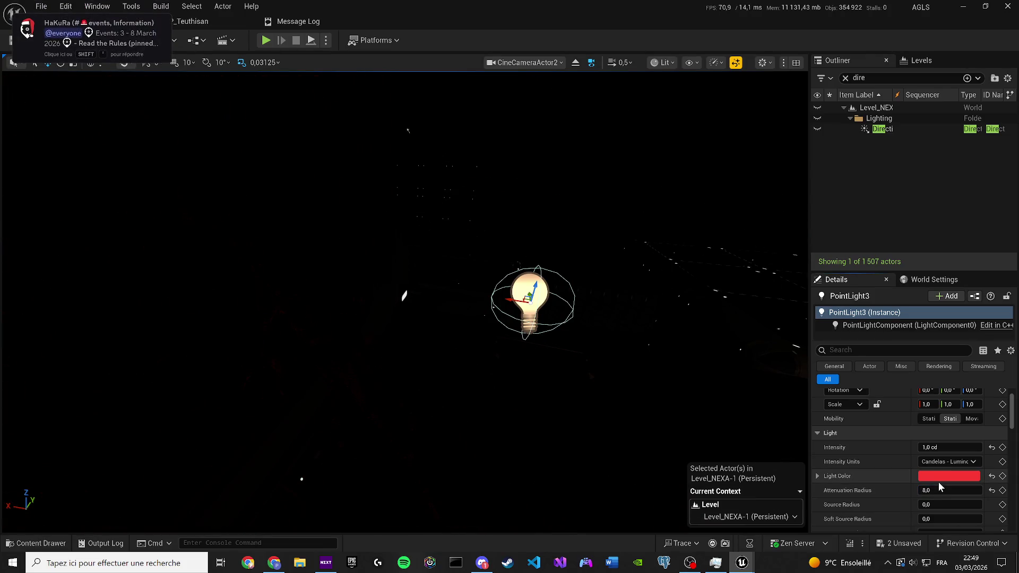
pyautogui.moveTo(940, 491); pyautogui.dragTo(953, 490)
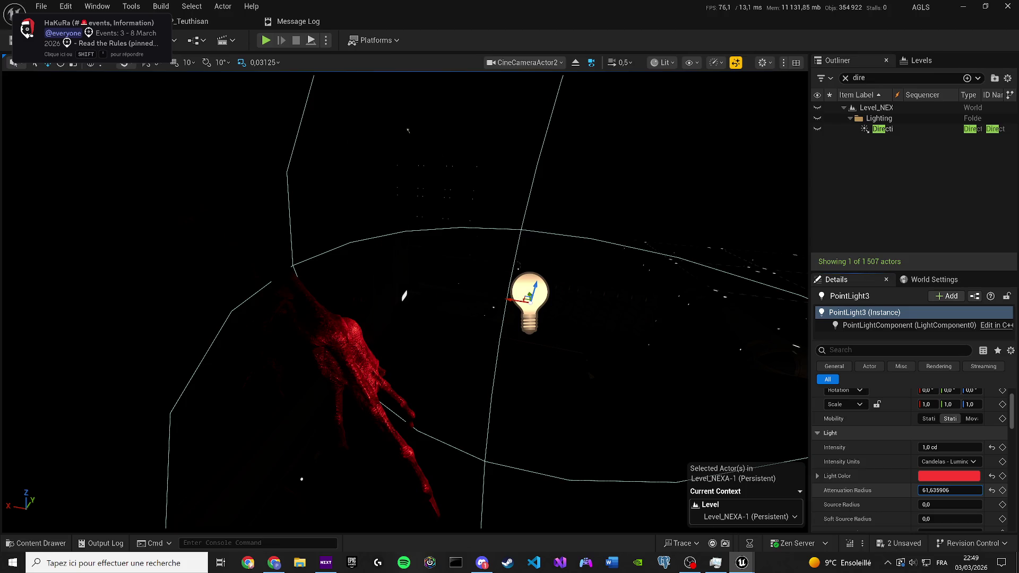
# Step: Check the red-lit creature from another angle and save the level
pyautogui.moveTo(651, 383)
pyautogui.mouseDown()
pyautogui.moveTo(405, 302)
pyautogui.moveTo(541, 246)
pyautogui.moveTo(520, 194)
pyautogui.moveTo(409, 307)
pyautogui.mouseUp()
pyautogui.hotkey('ctrl', 's')
pyautogui.scroll(-2, 483, 232)
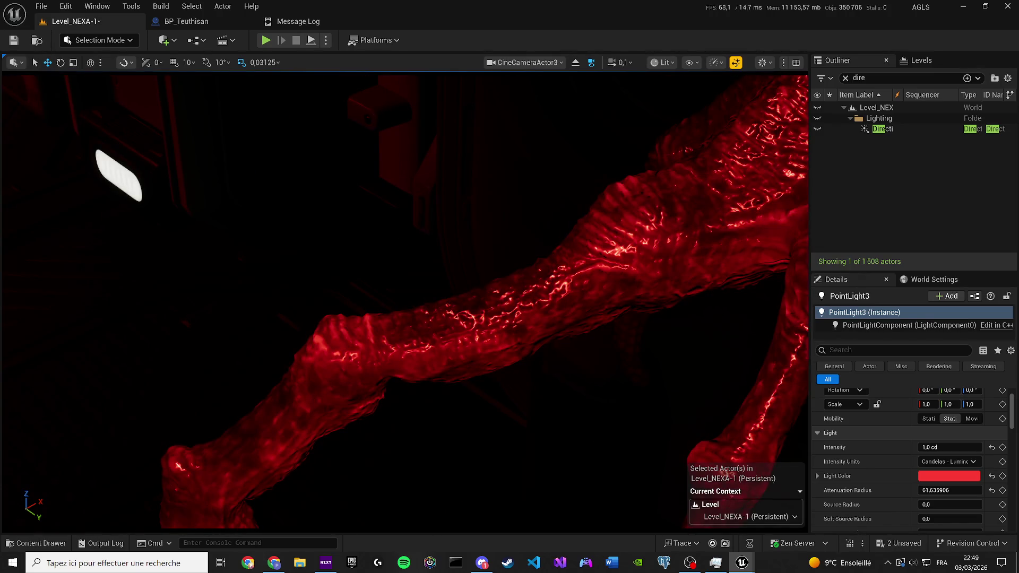
# Step: Reframe the piloted CineCameraActor3 on the creature's limbs and claw beside the light panel
pyautogui.moveTo(478, 330); pyautogui.dragTo(478, 329)
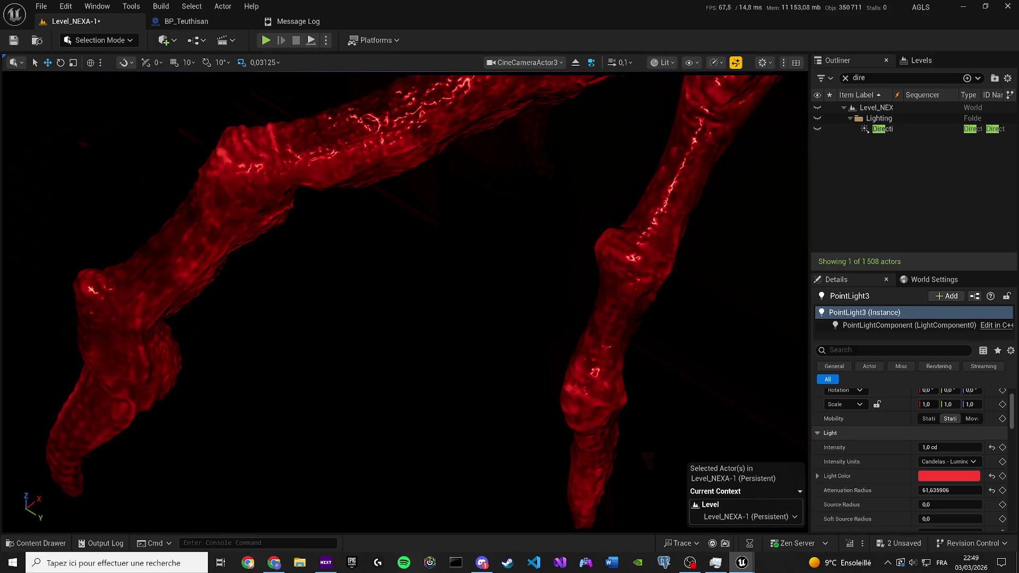
pyautogui.moveTo(115, 300); pyautogui.dragTo(115, 300)
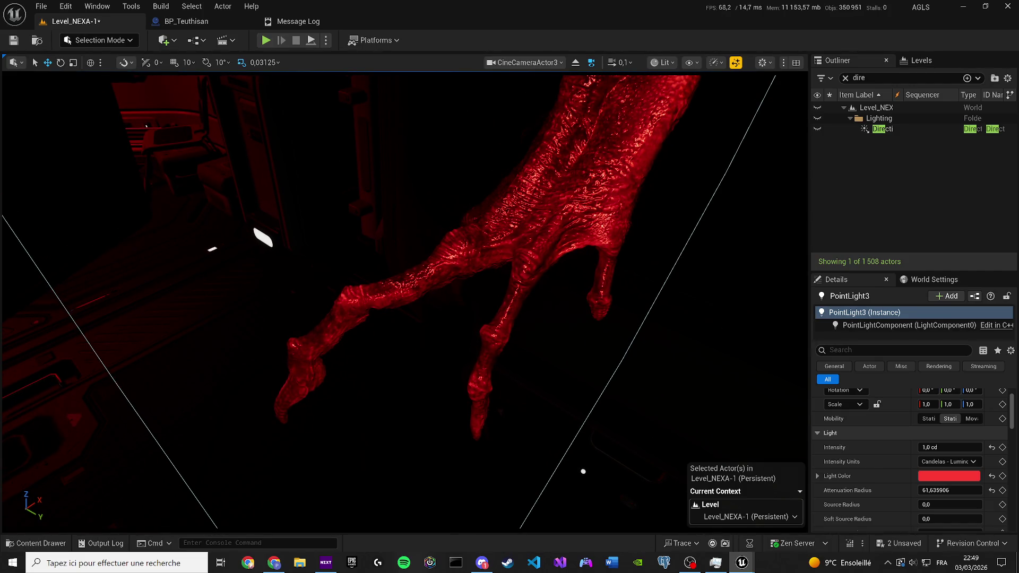
pyautogui.click(486, 406)
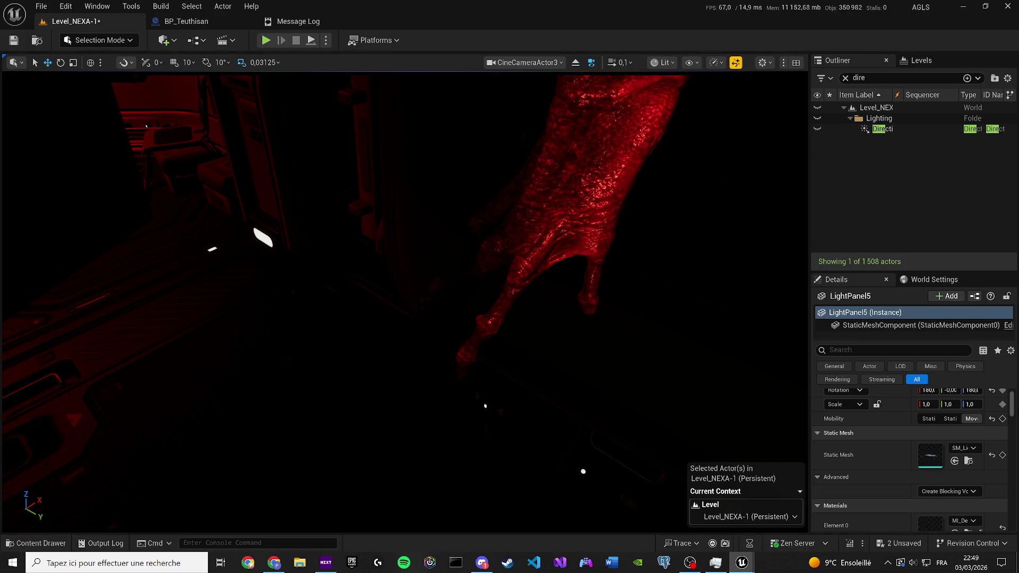
pyautogui.moveTo(528, 337); pyautogui.dragTo(523, 339)
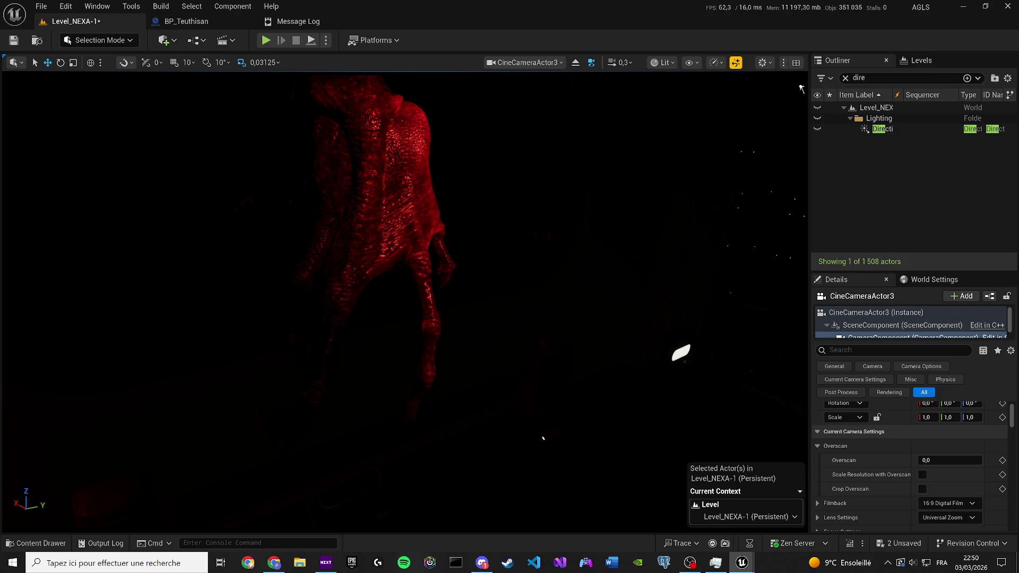
pyautogui.click(802, 89)
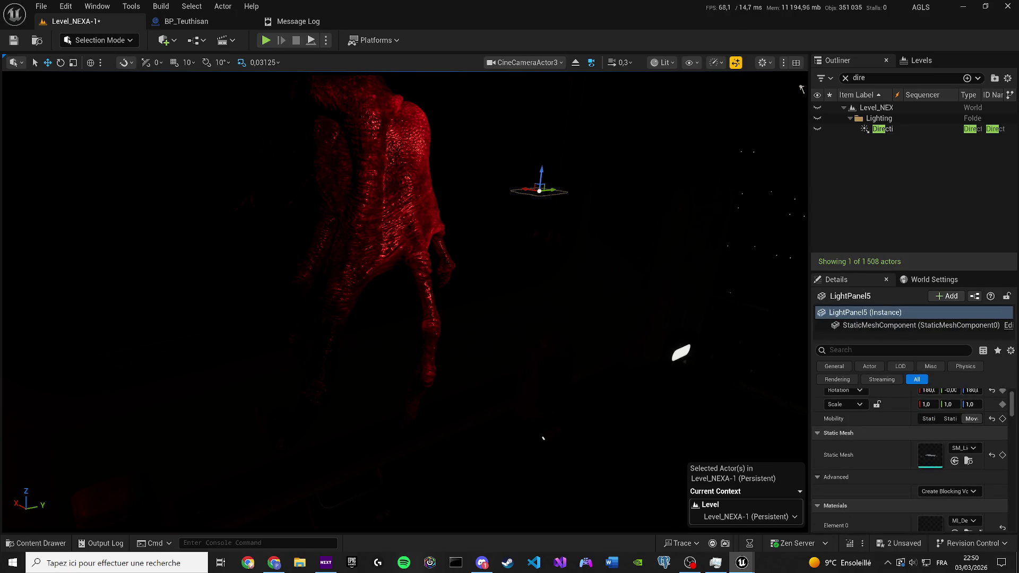
# Step: Deselect LightPanel5 with Escape
pyautogui.press('Escape')
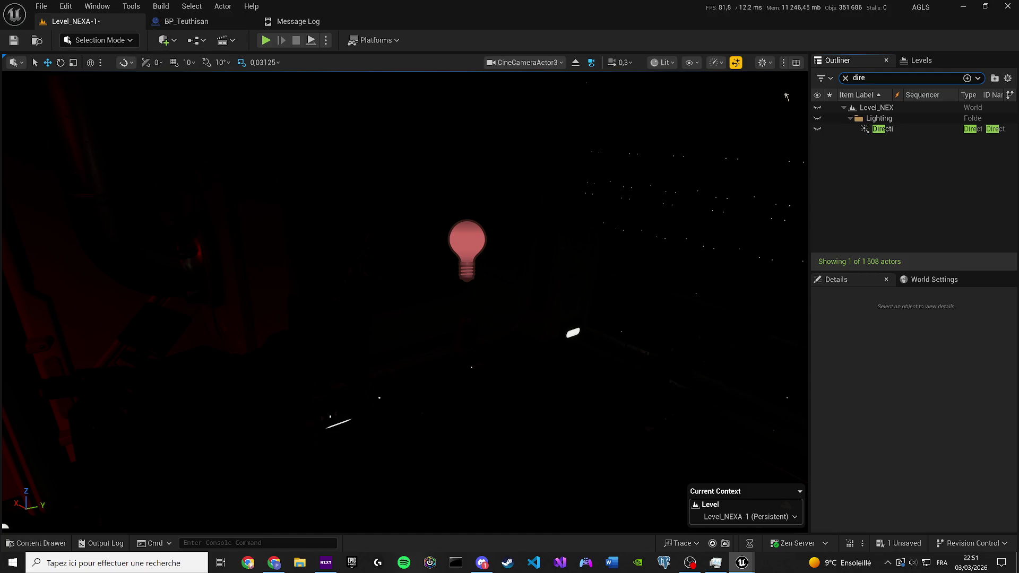
# Step: Stop piloting the camera, clear the Outliner search and frame level sequence '2'
pyautogui.click(576, 63)
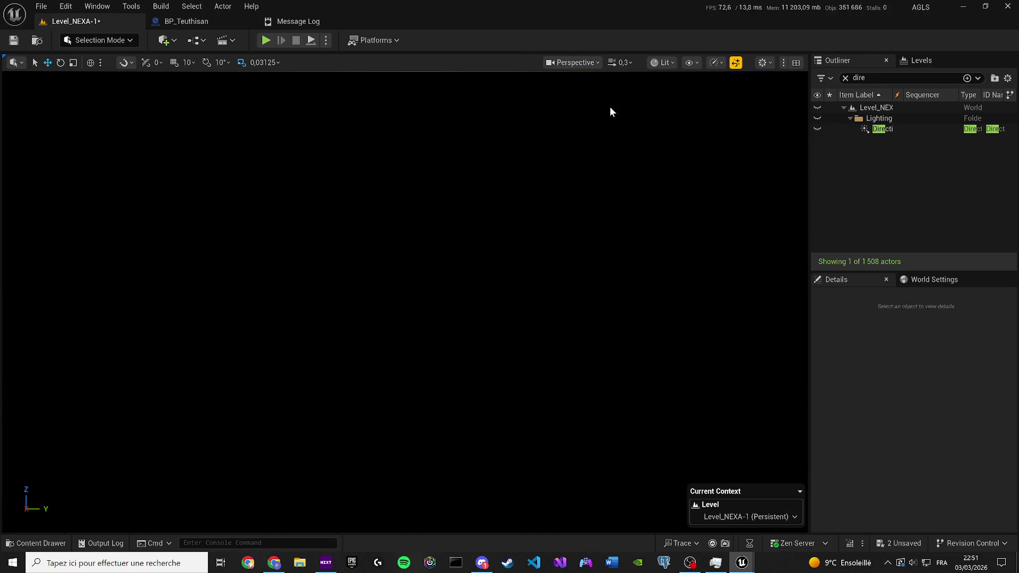
pyautogui.click(845, 78)
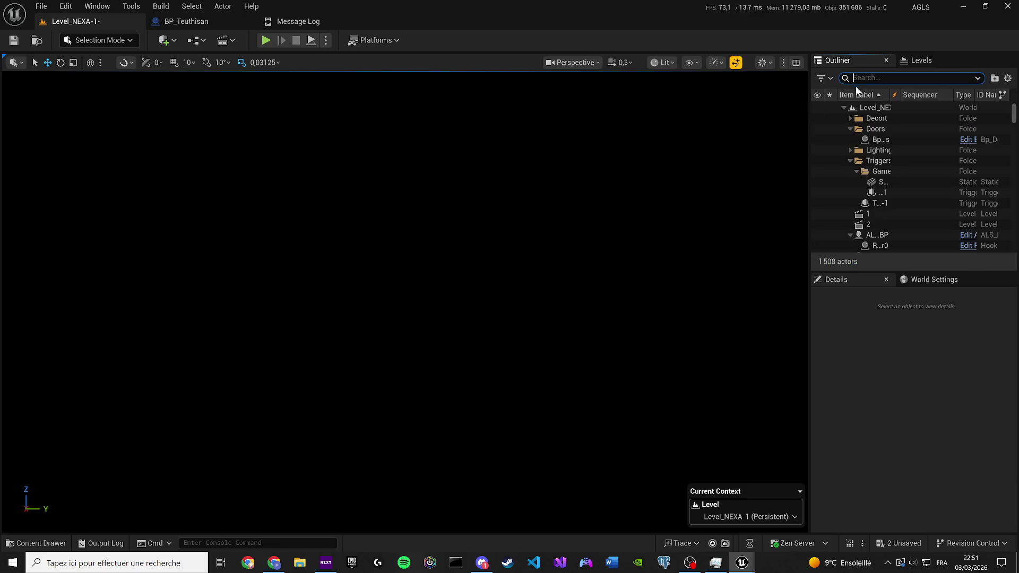
pyautogui.doubleClick(872, 223)
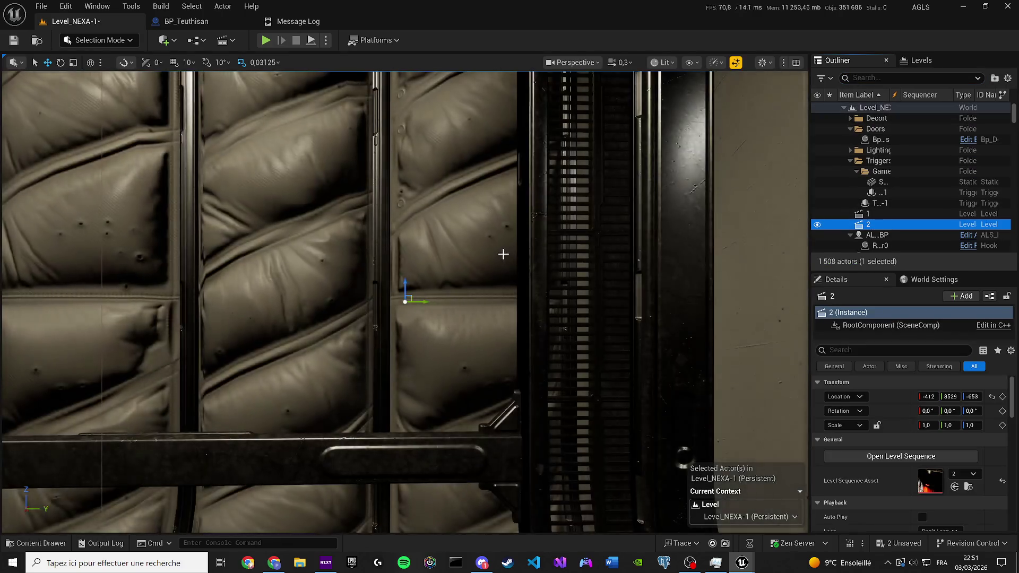
pyautogui.moveTo(503, 255); pyautogui.dragTo(503, 254)
pyautogui.scroll(3, 503, 254)
# Step: Switch the viewport to Unlit and turn toward the vent door and caged creature
pyautogui.click(662, 62)
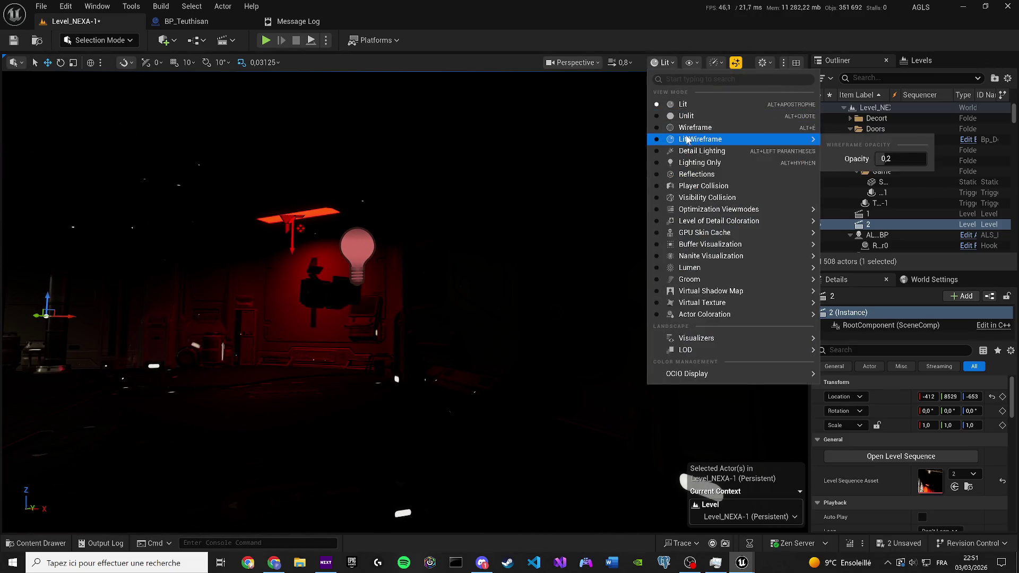
pyautogui.click(681, 117)
pyautogui.moveTo(503, 254); pyautogui.dragTo(504, 255)
pyautogui.scroll(-1, 503, 254)
pyautogui.scroll(-1, 504, 254)
pyautogui.scroll(-1, 503, 254)
pyautogui.scroll(2, 503, 254)
pyautogui.scroll(-1, 503, 254)
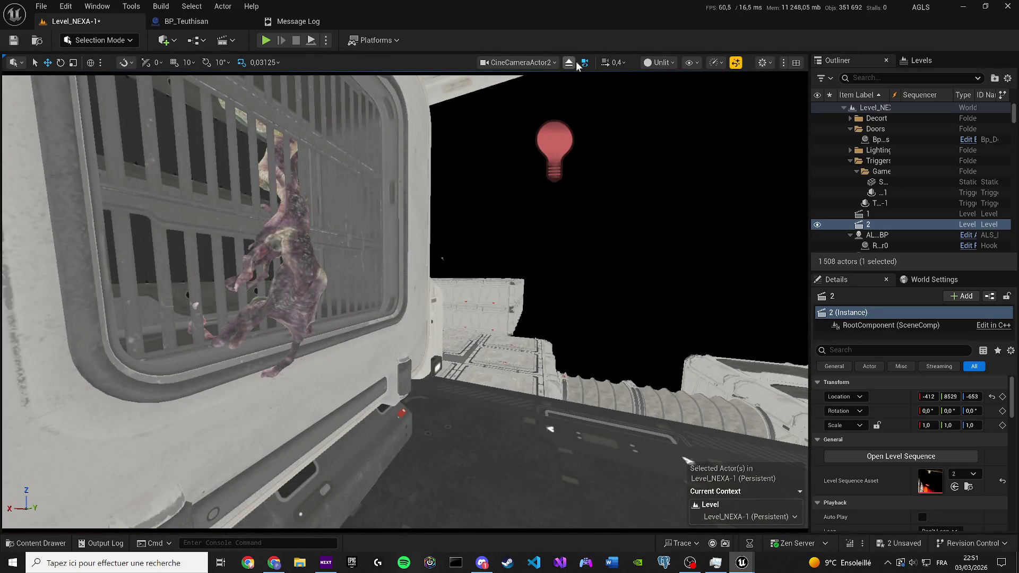
# Step: Set the viewport back to Lit and swing it until the faint red creature appears
pyautogui.click(658, 62)
pyautogui.click(664, 103)
pyautogui.moveTo(431, 215); pyautogui.dragTo(424, 216)
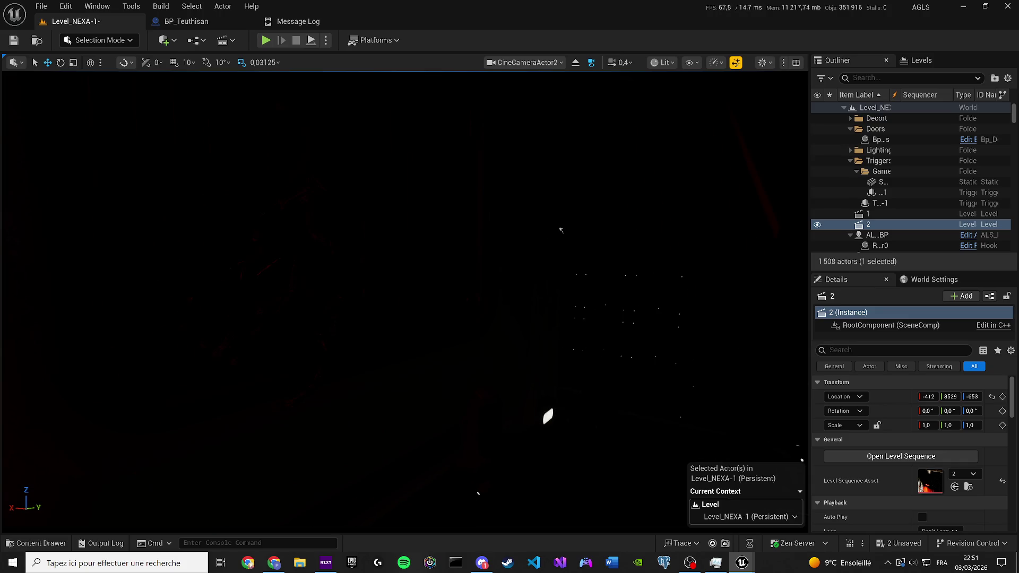
pyautogui.moveTo(561, 230)
pyautogui.mouseDown()
pyautogui.moveTo(614, 230)
pyautogui.moveTo(479, 231)
pyautogui.mouseUp()
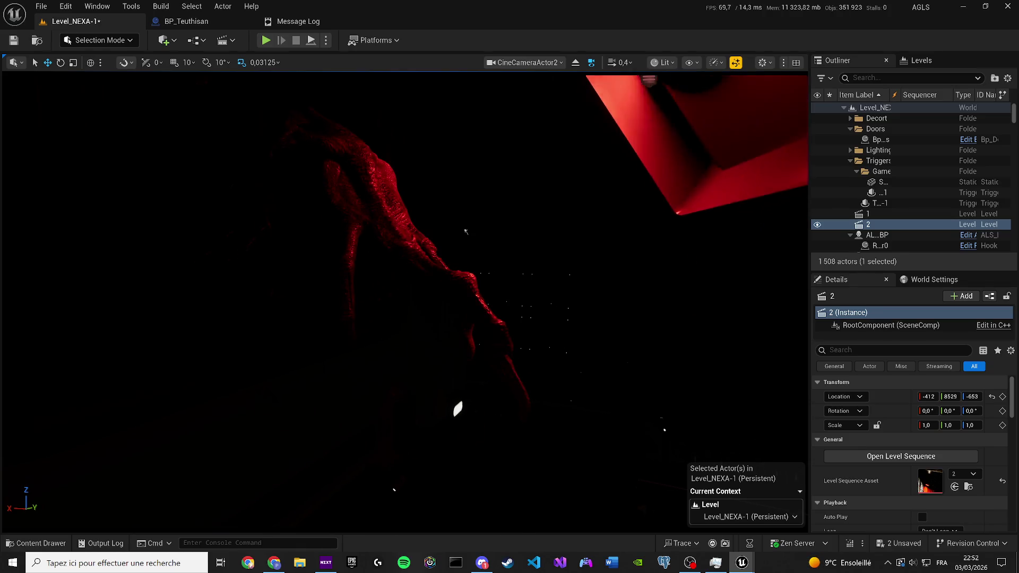
pyautogui.click(649, 79)
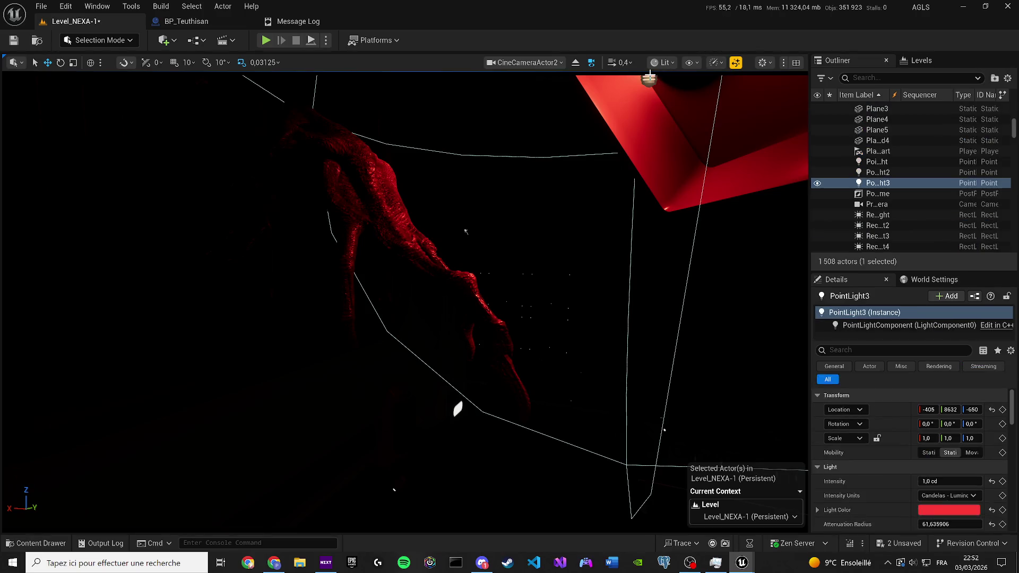
# Step: Lower PointLight3's intensity from 1.0 to 0.1 cd and save the level
pyautogui.click(950, 481)
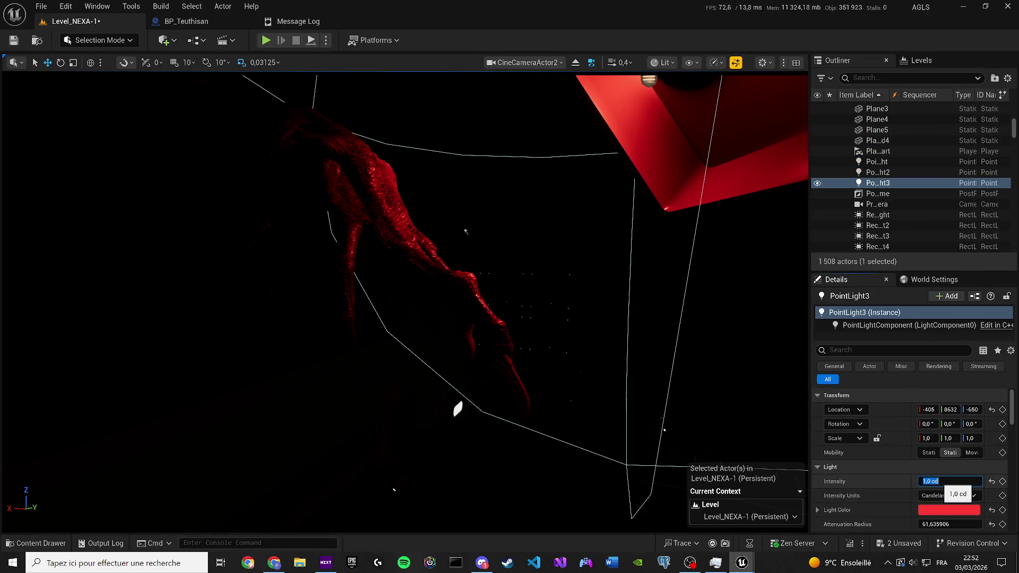
pyautogui.press('Return')
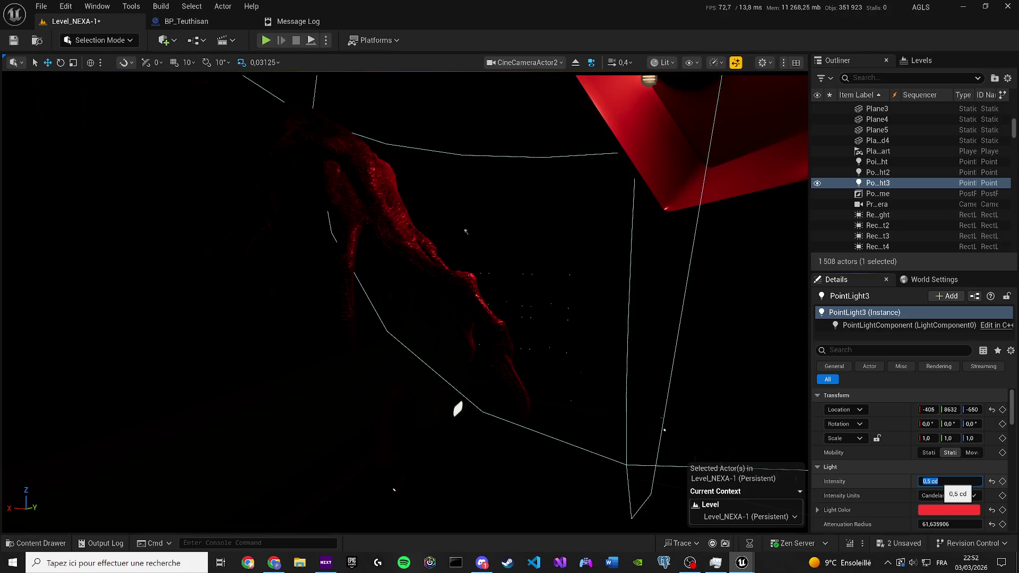
pyautogui.write('1')
pyautogui.press('Return')
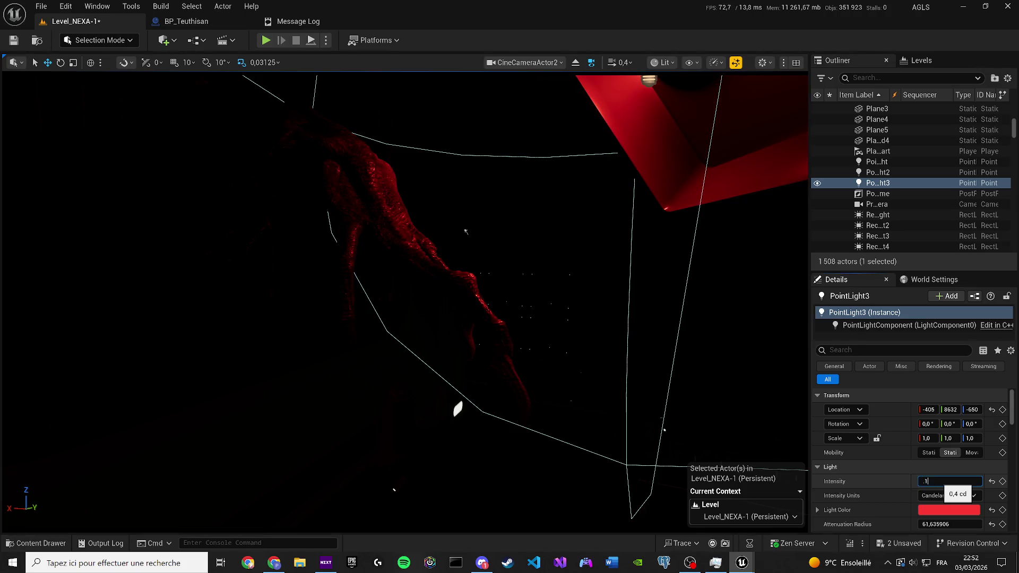
pyautogui.press('Return')
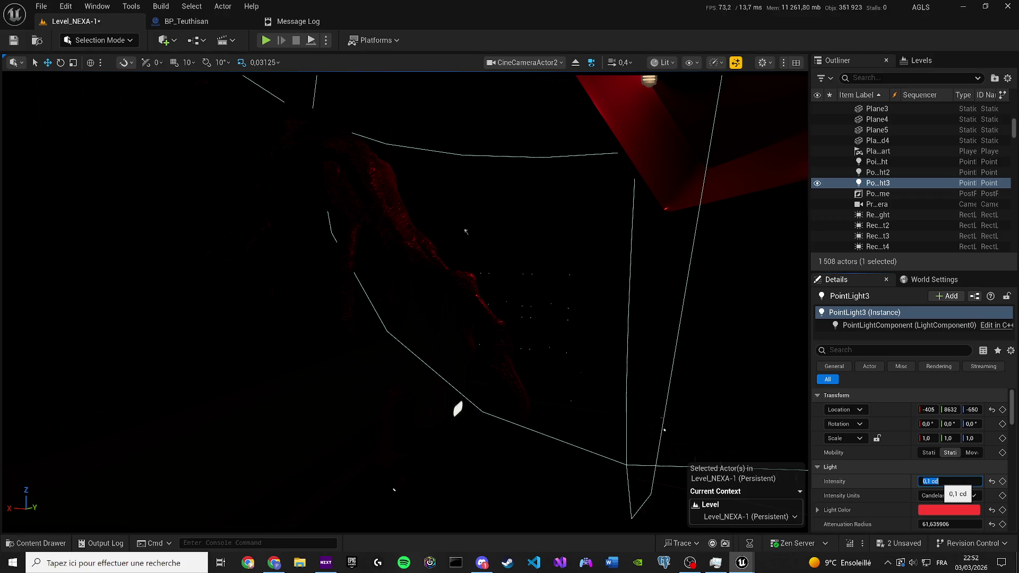
pyautogui.click(7, 42)
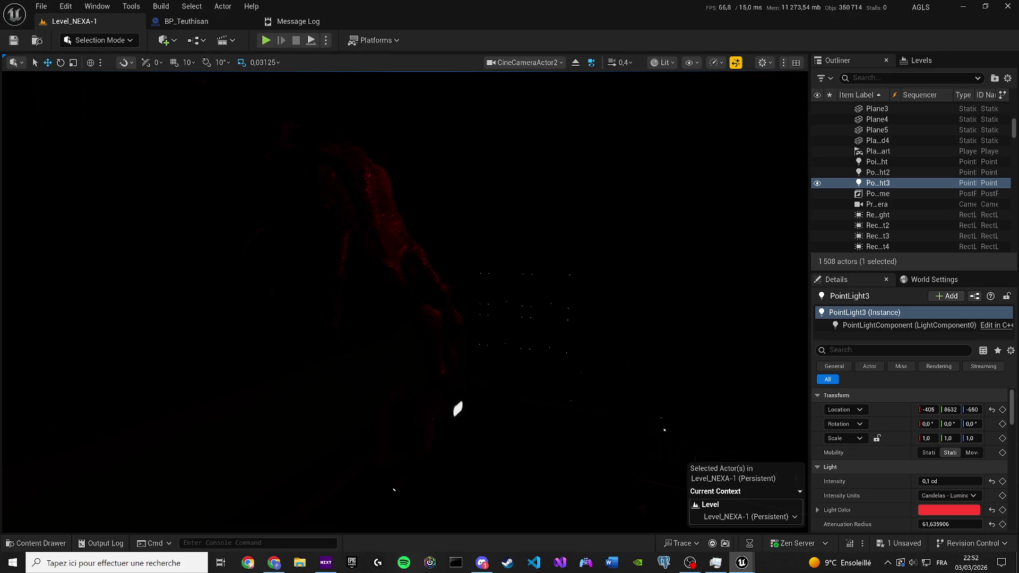
# Step: Toggle game view with G, save again, and show the Teuthisan assets in the Content Drawer
pyautogui.press('g')
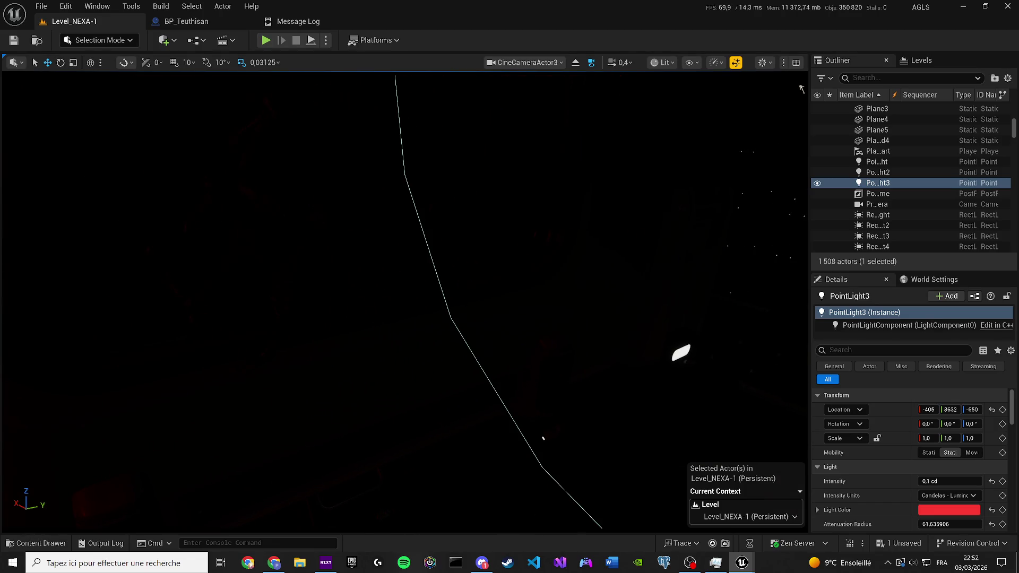
pyautogui.hotkey('ctrl', 's')
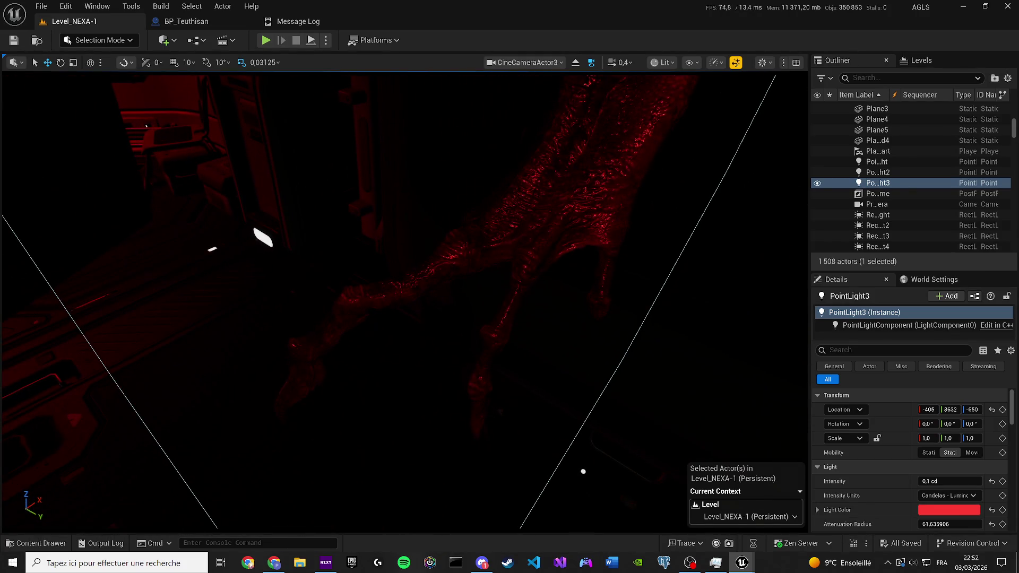
pyautogui.hotkey('ctrl', 'space')
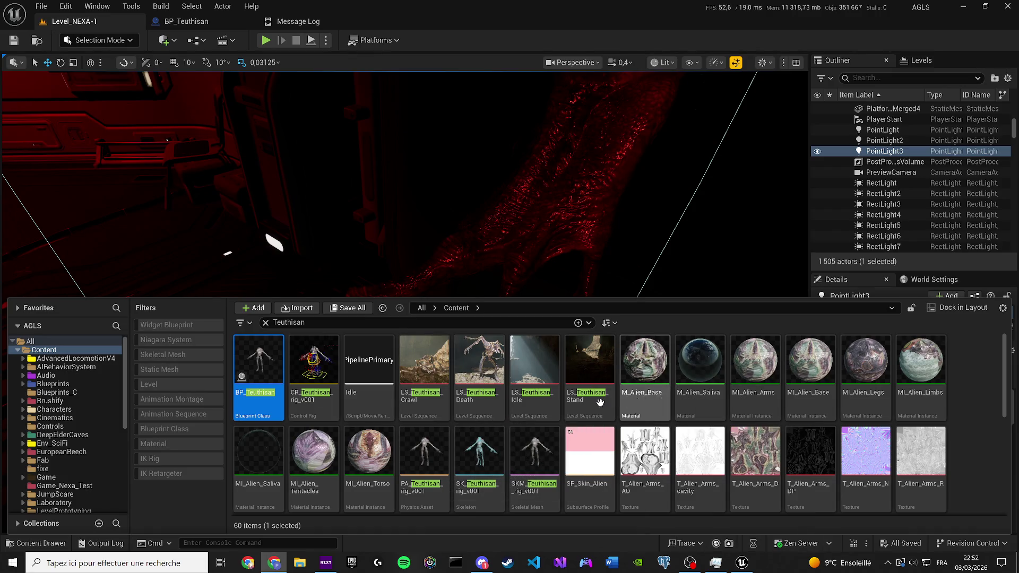
# Step: Open the LS_Teuthisan_Idle sequence, then return to the Content Drawer
pyautogui.click(553, 393)
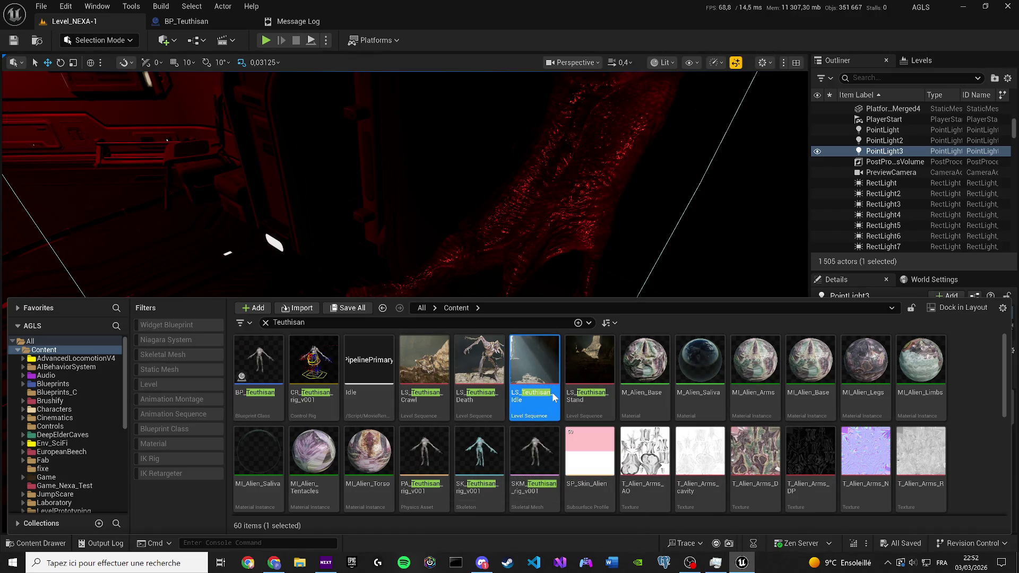
pyautogui.doubleClick(549, 393)
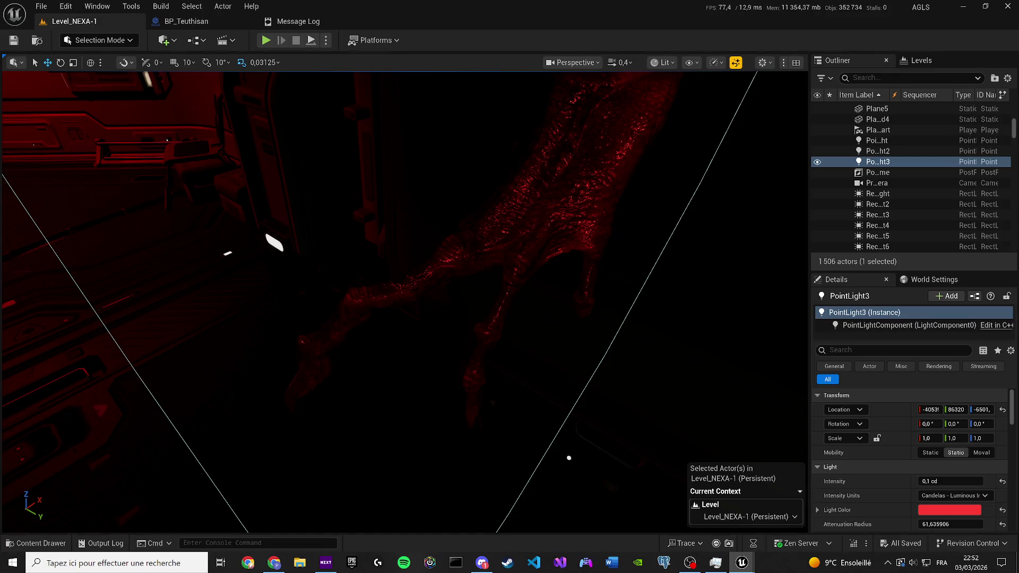
pyautogui.click(33, 543)
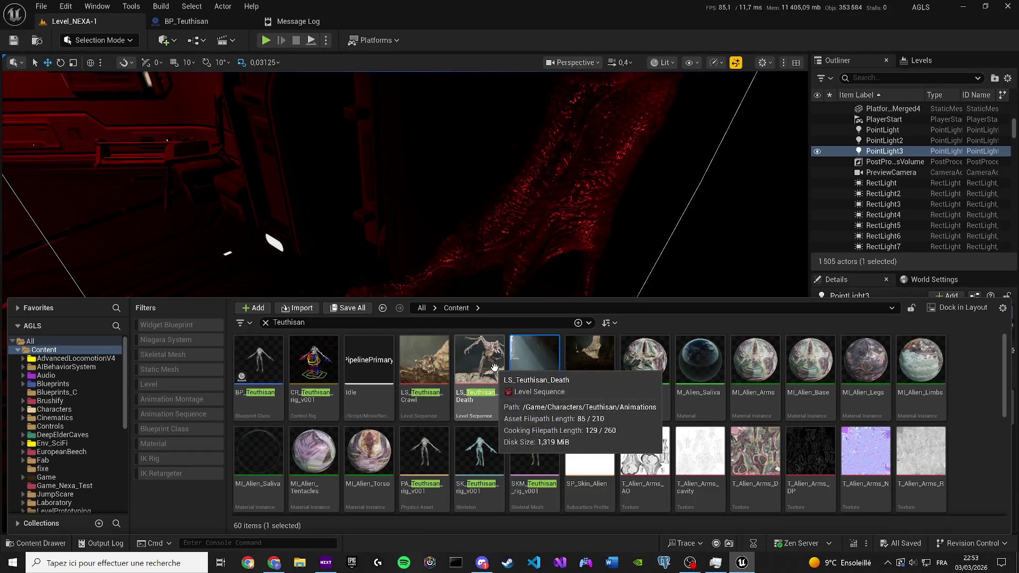
# Step: Show LS_Teuthisan_Idle in its folder and navigate to Characters/Teuthisan
pyautogui.rightClick(559, 366)
pyautogui.scroll(-1, 556, 398)
pyautogui.scroll(-2, 556, 397)
pyautogui.scroll(3, 716, 421)
pyautogui.rightClick(550, 348)
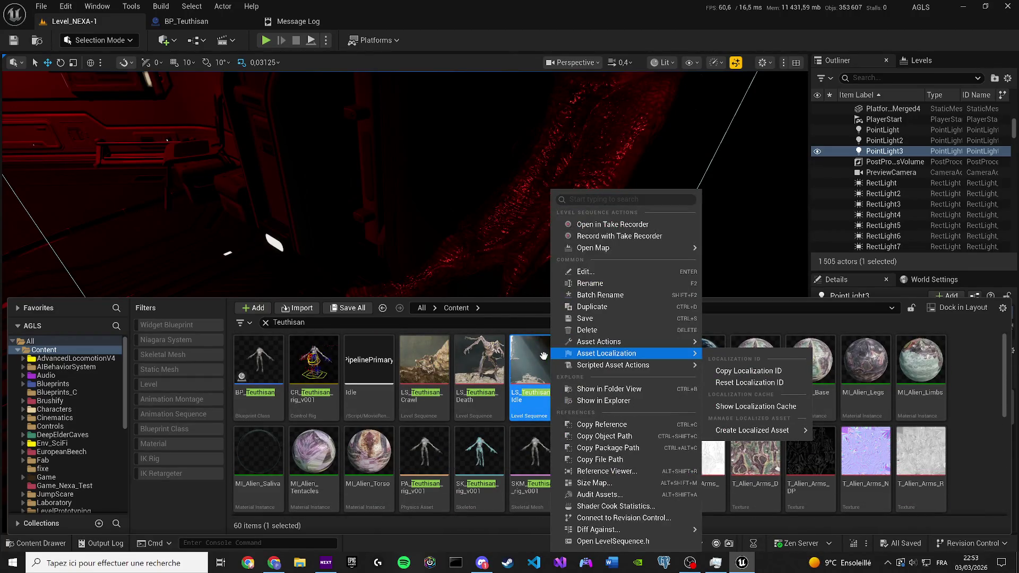
pyautogui.click(605, 389)
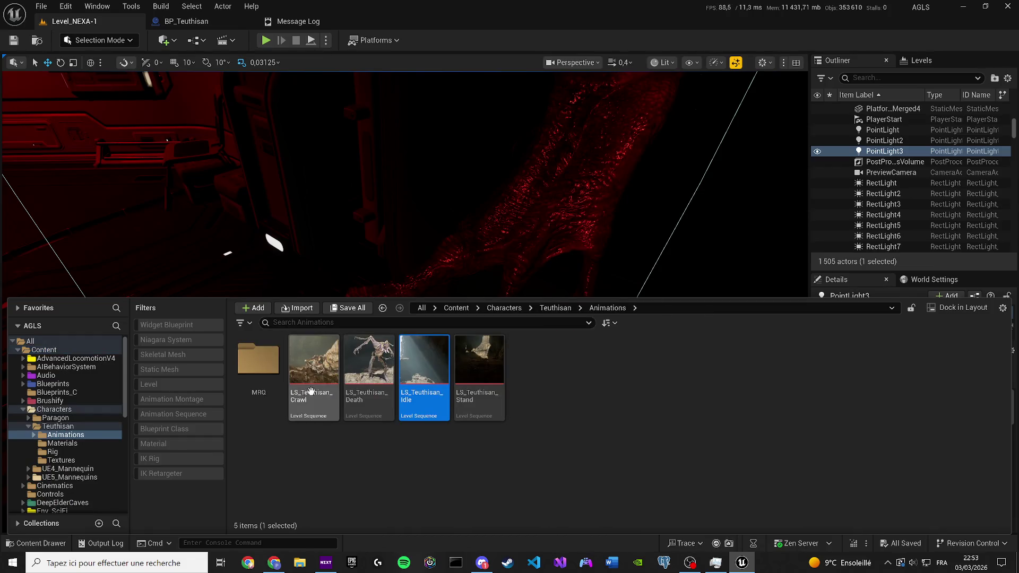
pyautogui.click(556, 308)
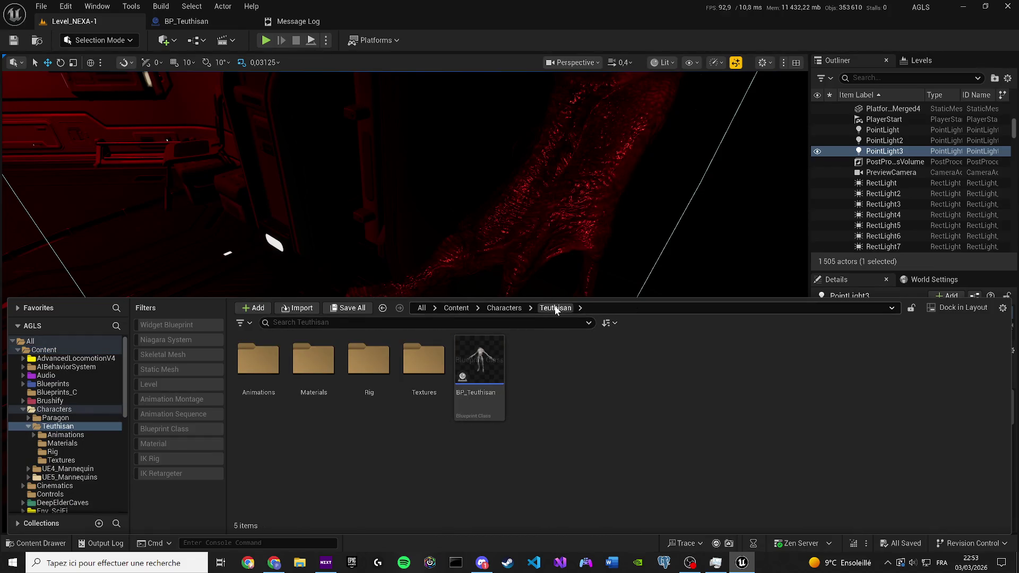
pyautogui.click(513, 310)
pyautogui.doubleClick(301, 371)
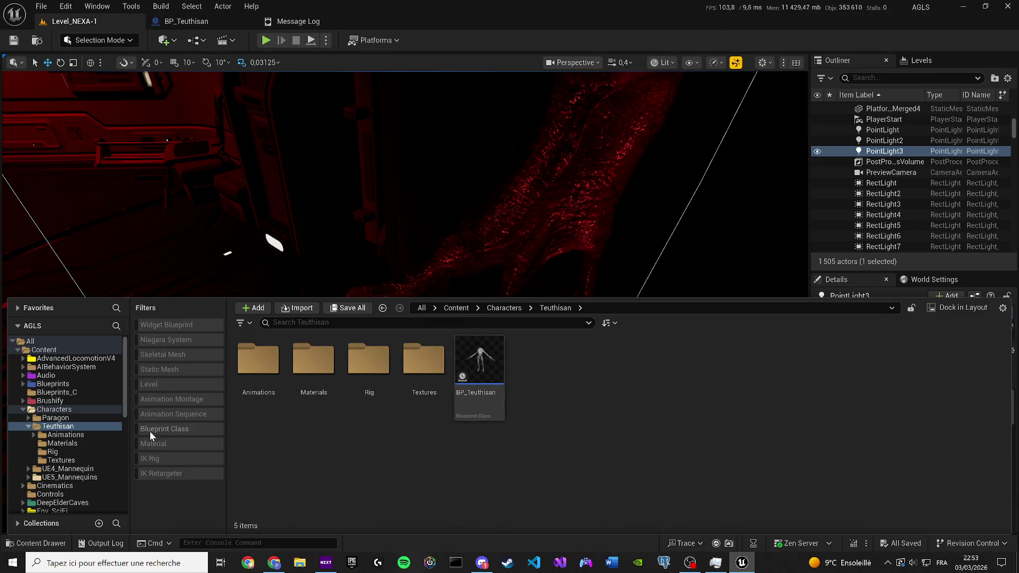
# Step: Toggle the Level filter on and off, then select BP_Teuthisan in the level
pyautogui.click(158, 384)
pyautogui.click(158, 384)
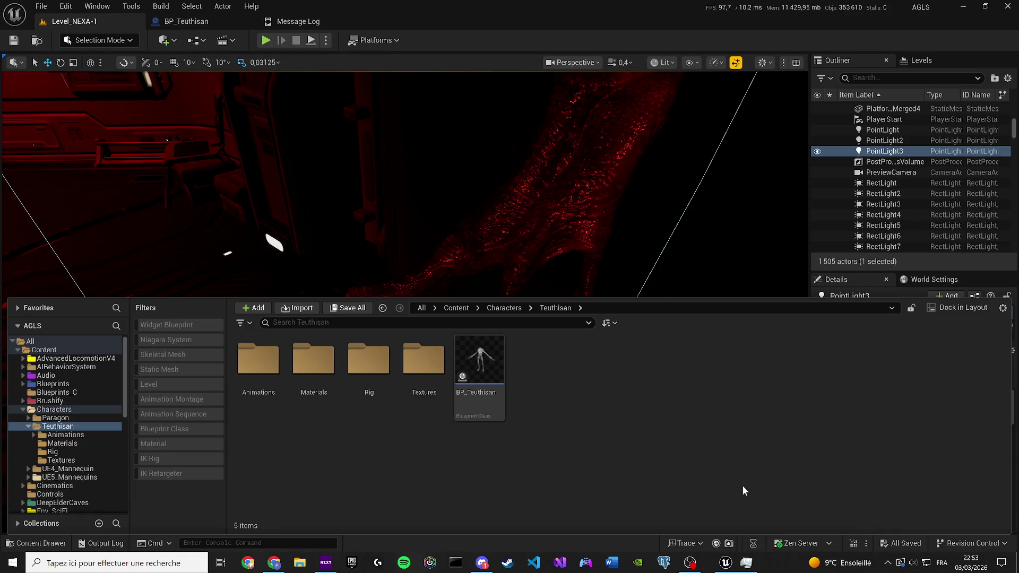
pyautogui.click(571, 197)
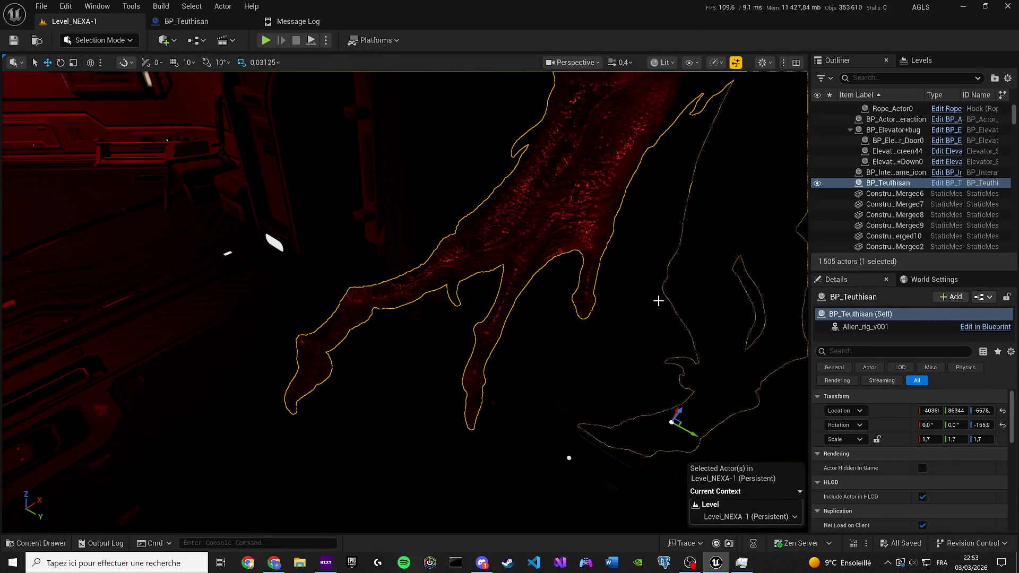
# Step: Drag a second BP_Teuthisan from the Content Drawer into the red-lit room
pyautogui.moveTo(404, 298)
pyautogui.mouseDown()
pyautogui.moveTo(588, 144)
pyautogui.moveTo(679, 106)
pyautogui.moveTo(679, 95)
pyautogui.moveTo(637, 93)
pyautogui.moveTo(669, 85)
pyautogui.moveTo(637, 91)
pyautogui.moveTo(621, 80)
pyautogui.moveTo(563, 98)
pyautogui.moveTo(541, 93)
pyautogui.mouseUp()
pyautogui.scroll(2, 611, 85)
pyautogui.moveTo(319, 298); pyautogui.dragTo(296, 292)
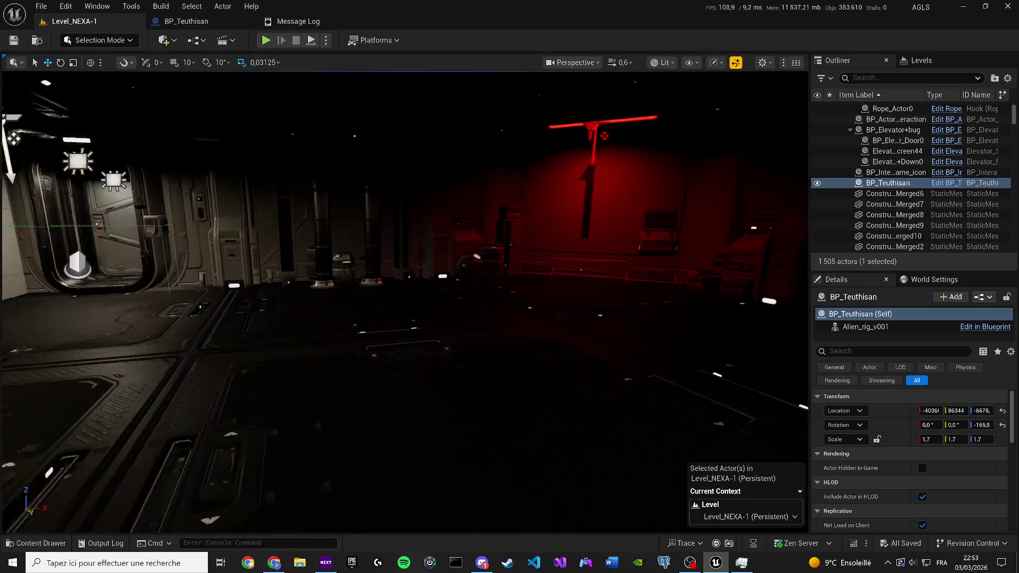
pyautogui.hotkey('ctrl', 'space')
pyautogui.moveTo(490, 393); pyautogui.dragTo(330, 364)
# Step: Rotate BP_Teuthisan2 to 139.39° on Z, switch to world axes and save
pyautogui.press('f')
pyautogui.moveTo(403, 297); pyautogui.dragTo(388, 223)
pyautogui.scroll(-3, 328, 362)
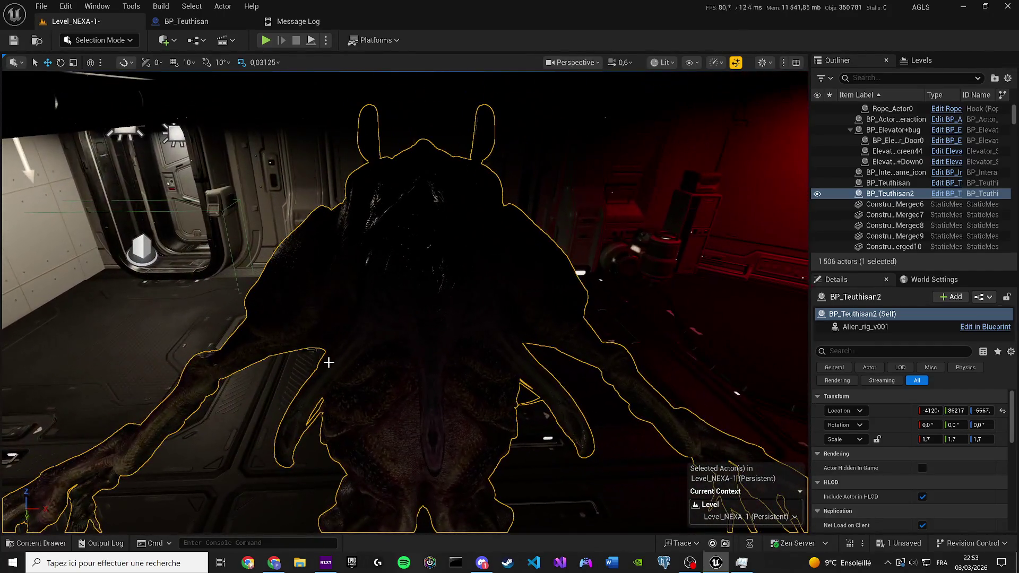
pyautogui.moveTo(329, 363); pyautogui.dragTo(407, 455)
pyautogui.press('e')
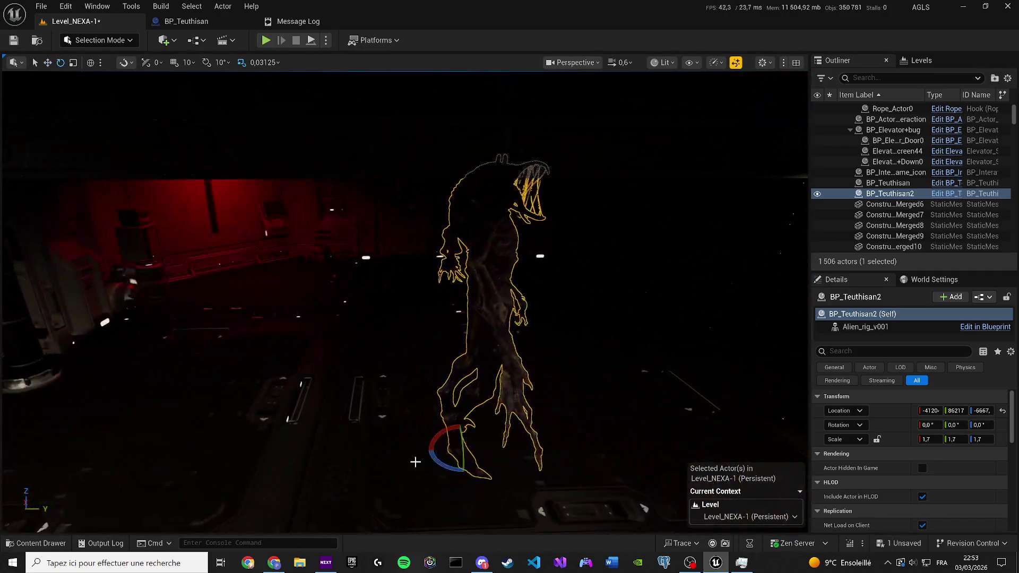
pyautogui.moveTo(465, 472); pyautogui.dragTo(573, 472)
pyautogui.hotkey('ctrl', '`')
pyautogui.hotkey('ctrl', 's')
# Step: Frame the creature, then select and frame the Construction_1_Merged9 mesh
pyautogui.press('f')
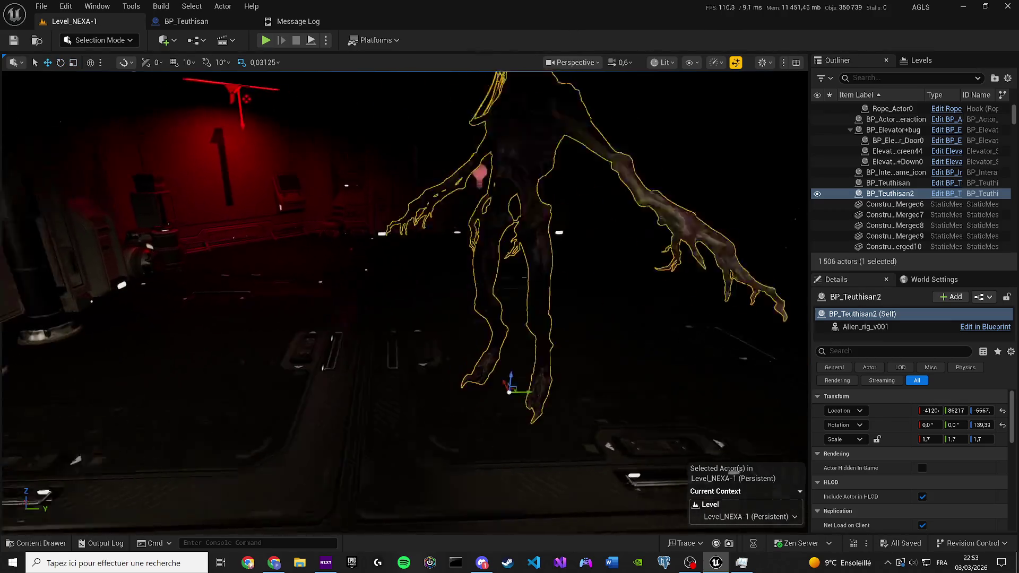
pyautogui.click(923, 240)
pyautogui.press('f')
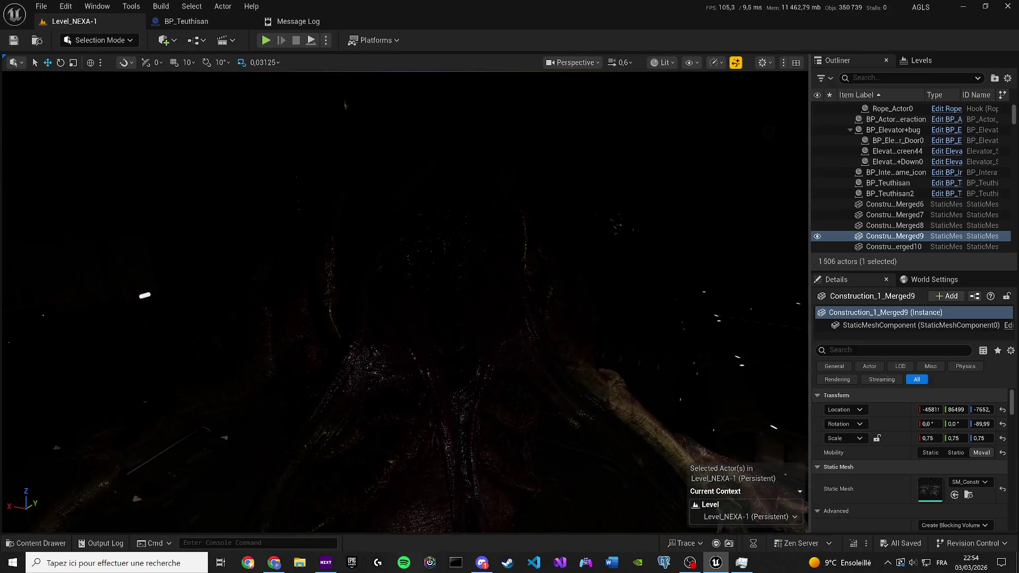
pyautogui.scroll(-1, 404, 303)
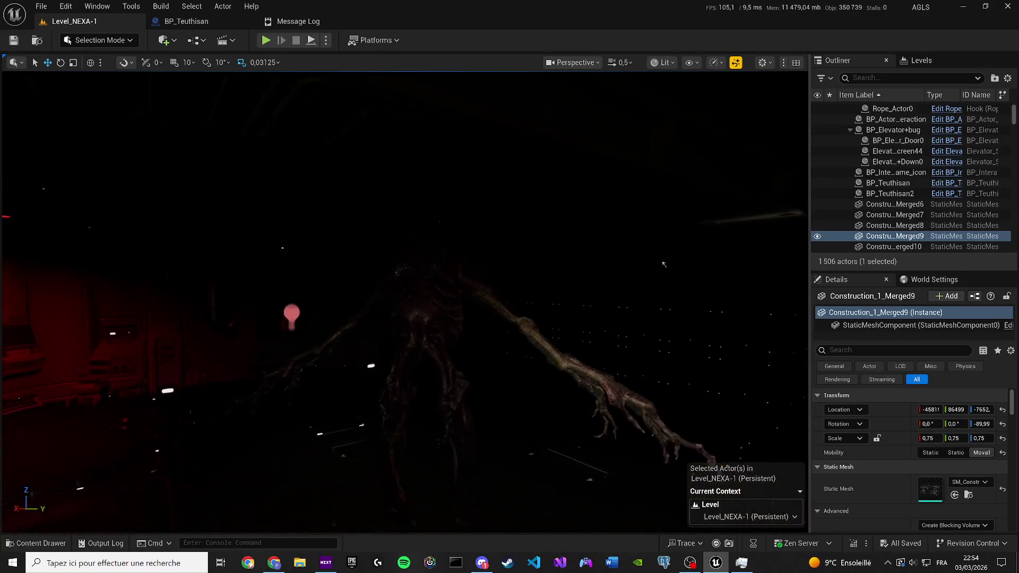
pyautogui.click(226, 40)
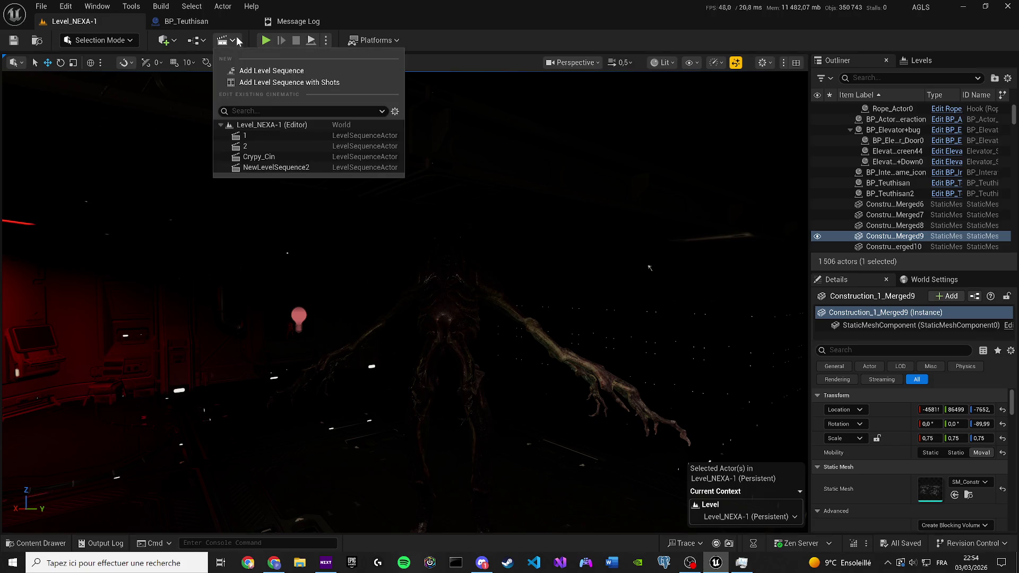
# Step: Save all changes and load an existing level sequence from the Cinematics dropdown
pyautogui.click(259, 147)
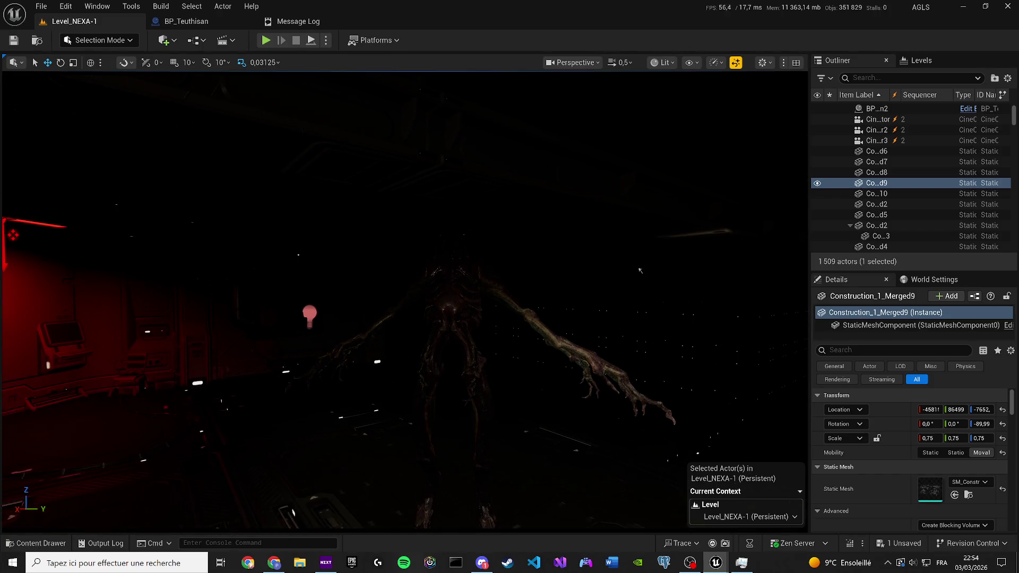
pyautogui.hotkey('ctrl', 's')
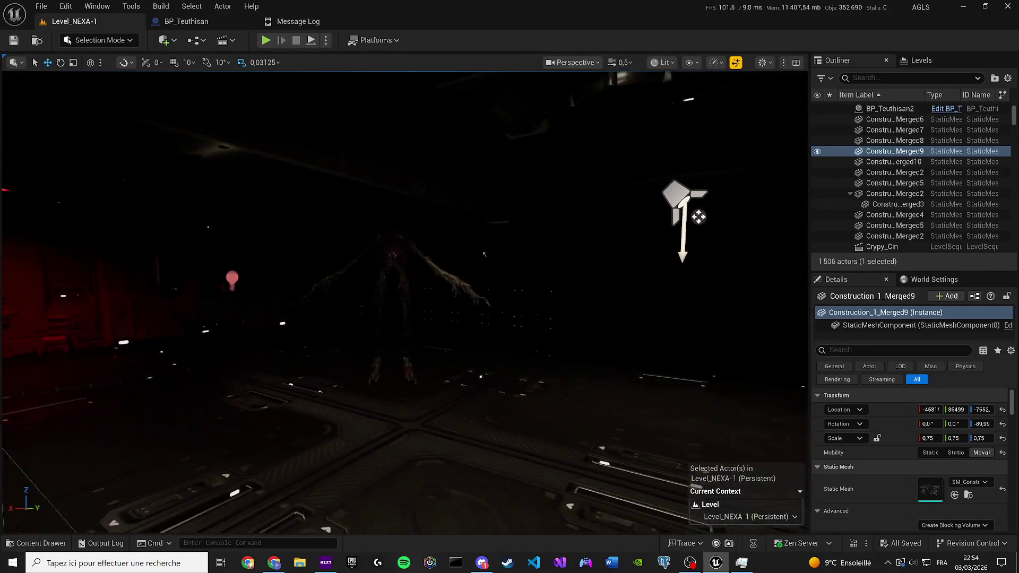
pyautogui.click(229, 41)
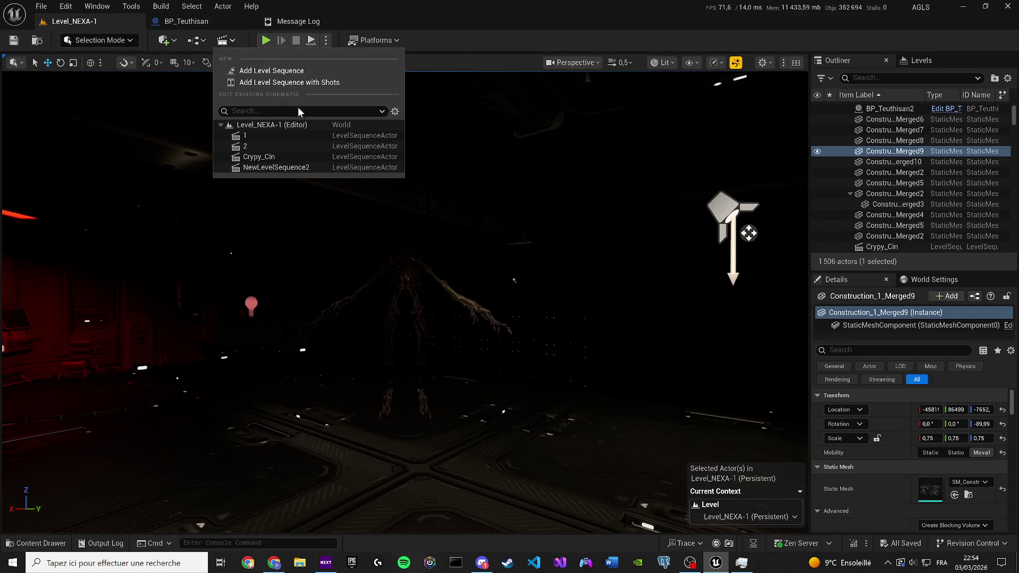
pyautogui.click(281, 143)
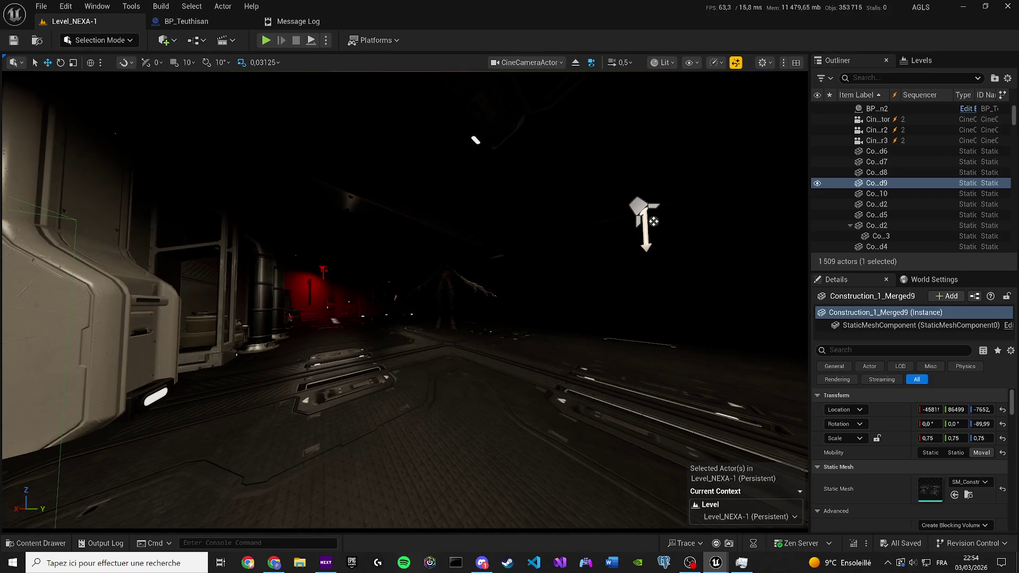
# Step: Aim CineCameraActor2 at the red-lit wall and glowing lamp, then save everything
pyautogui.click(653, 222)
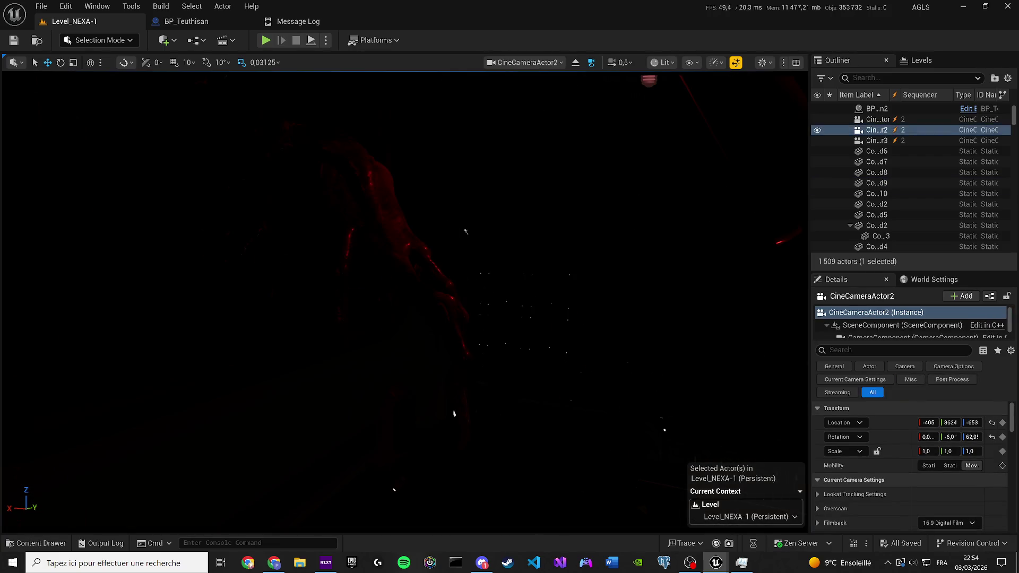
pyautogui.moveTo(466, 232)
pyautogui.mouseDown()
pyautogui.moveTo(595, 234)
pyautogui.moveTo(510, 234)
pyautogui.mouseUp()
pyautogui.moveTo(467, 165); pyautogui.dragTo(321, 281)
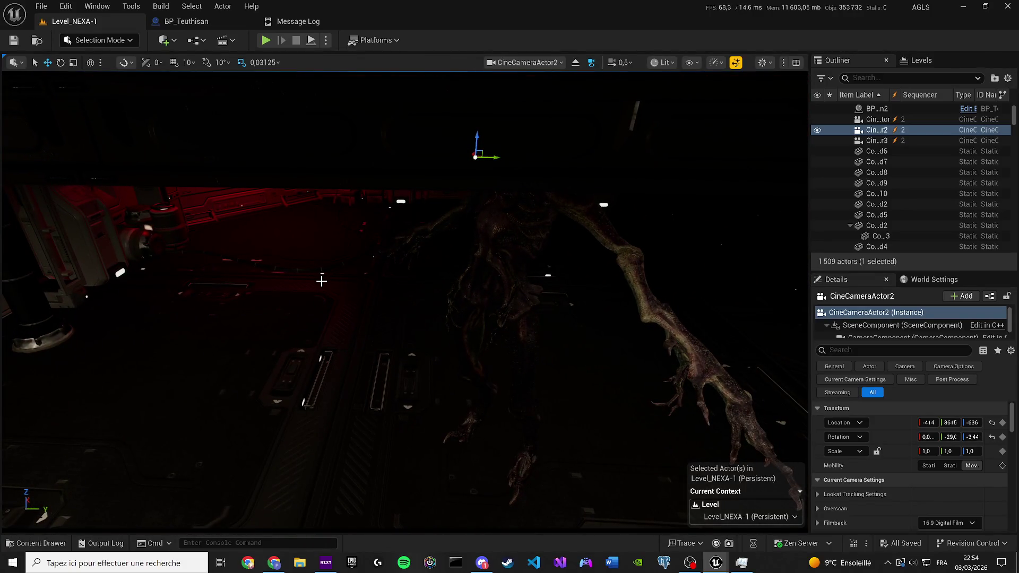
pyautogui.moveTo(321, 281)
pyautogui.mouseDown()
pyautogui.moveTo(331, 246)
pyautogui.moveTo(526, 341)
pyautogui.mouseUp()
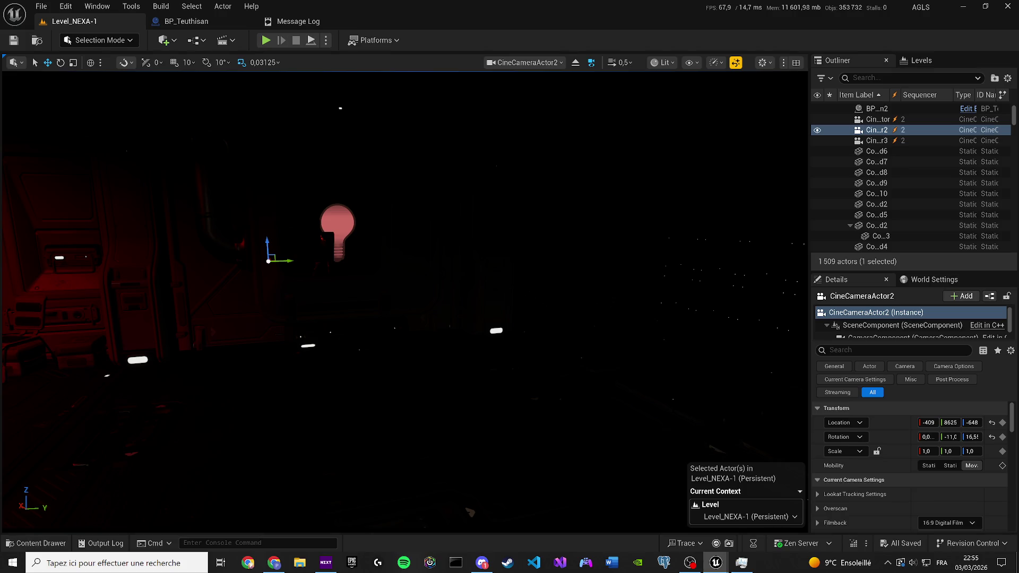
pyautogui.moveTo(470, 512)
pyautogui.mouseDown()
pyautogui.moveTo(466, 232)
pyautogui.moveTo(451, 234)
pyautogui.moveTo(690, 228)
pyautogui.mouseUp()
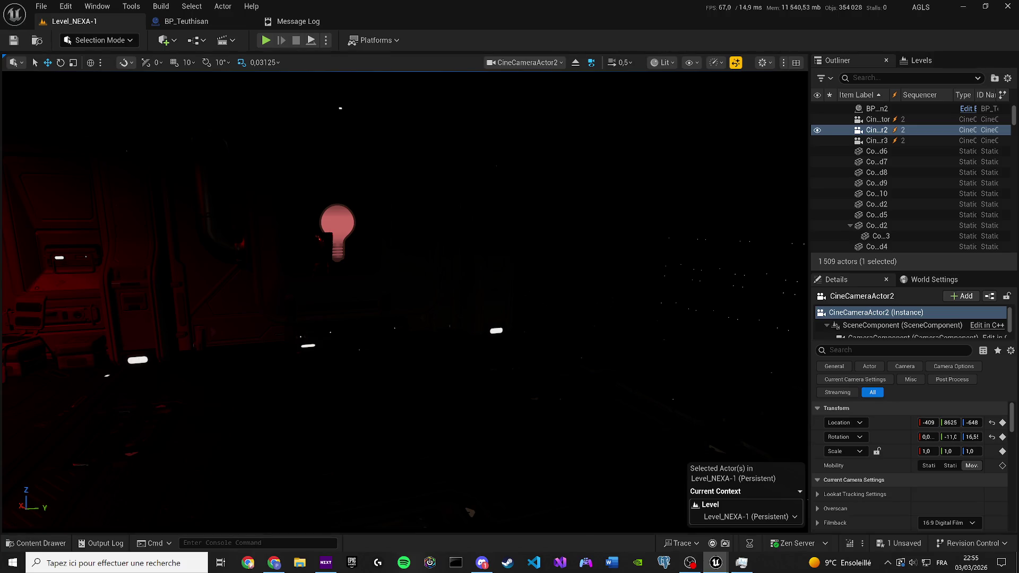
pyautogui.hotkey('ctrl', 's')
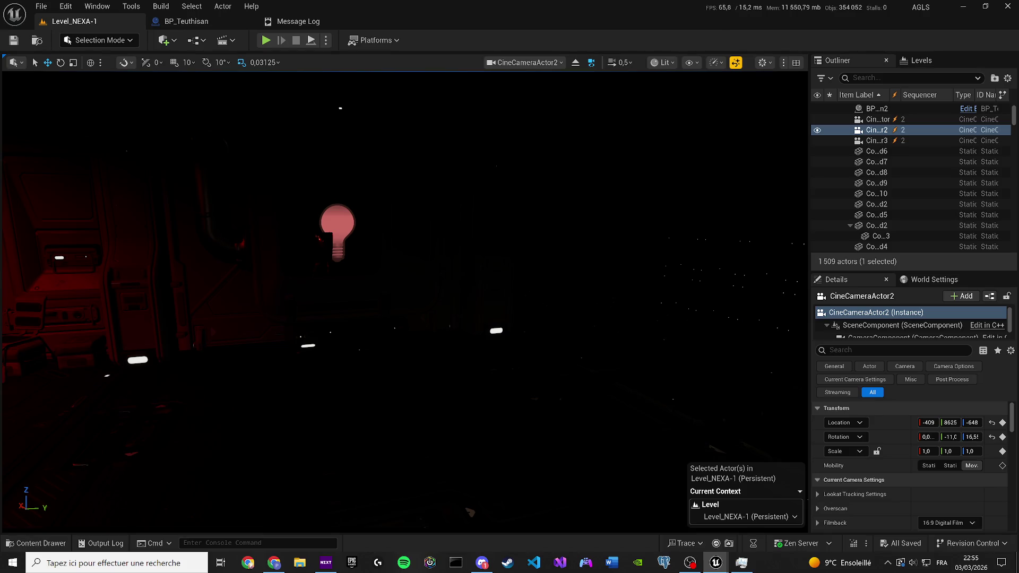
pyautogui.click(962, 7)
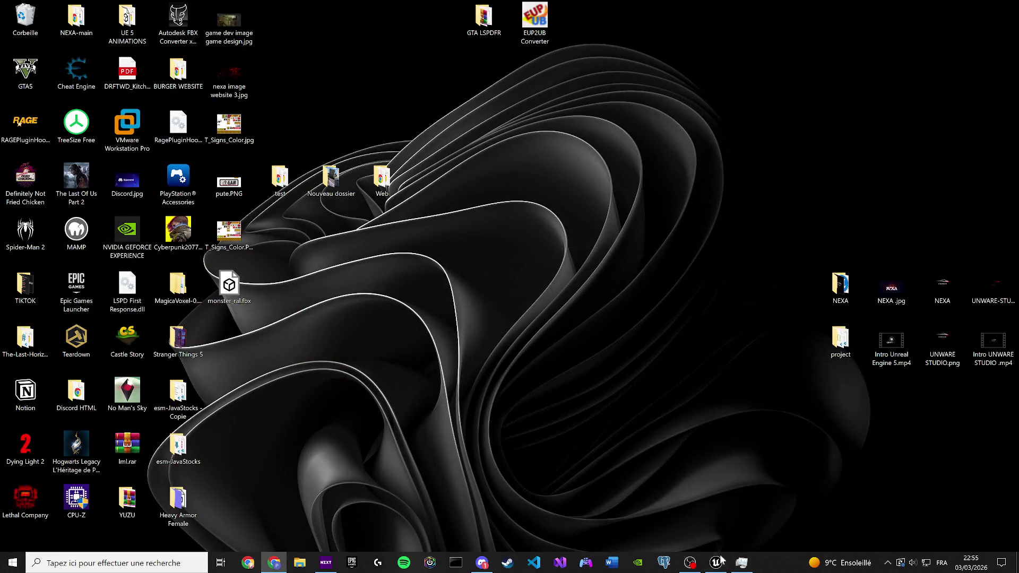
# Step: Bring the Unreal editor back from the desktop with the Content Drawer showing Characters/Teuthisan and BP_Teuthisan
pyautogui.click(716, 562)
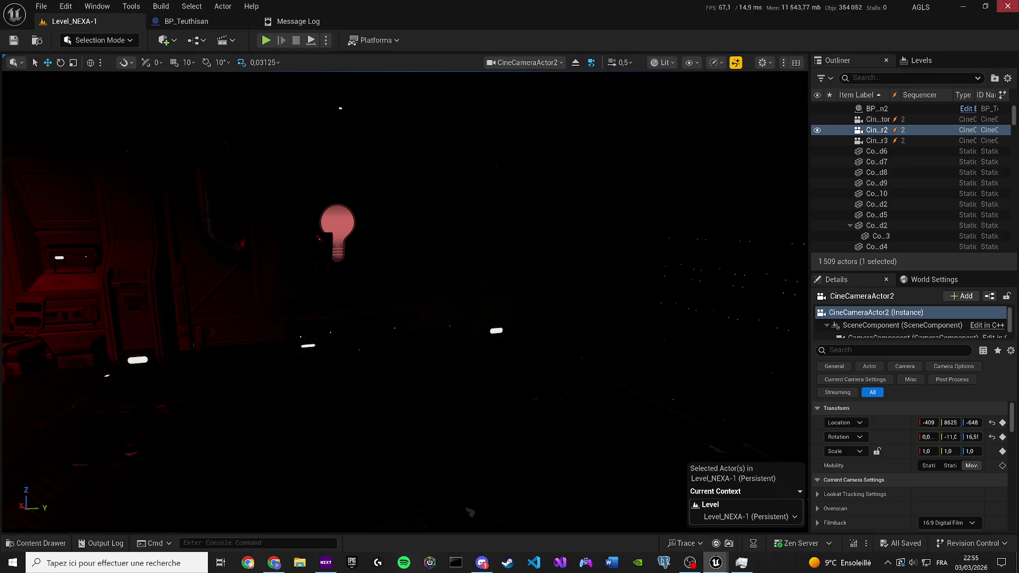
pyautogui.click(25, 543)
pyautogui.click(25, 542)
pyautogui.click(962, 6)
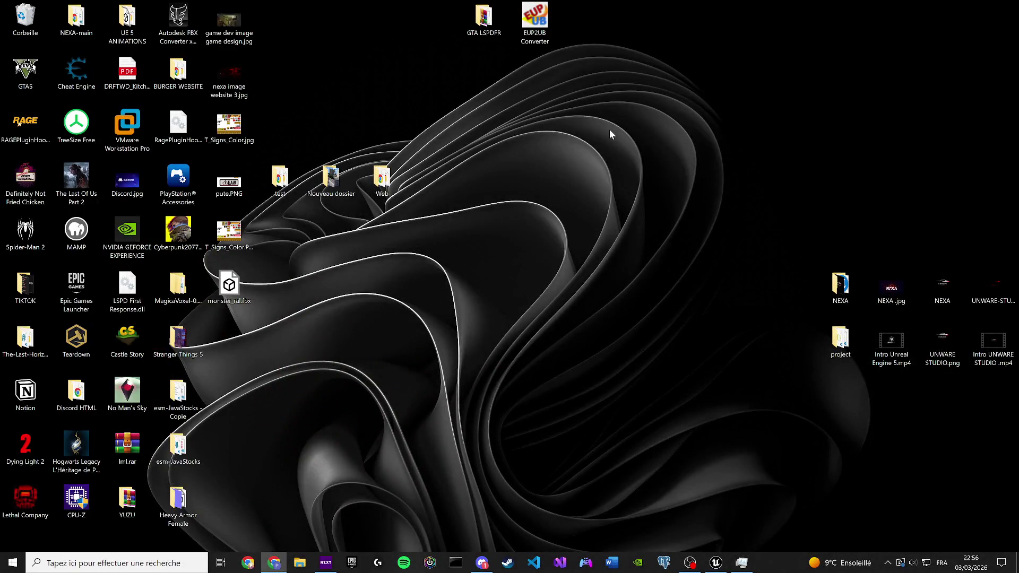
pyautogui.click(305, 568)
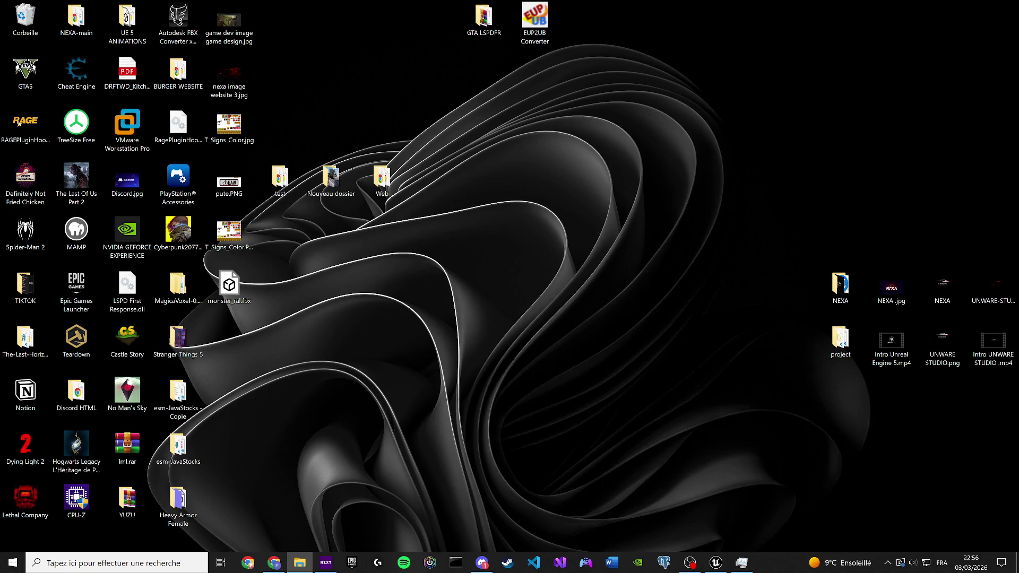
pyautogui.hotkey('alt', 'Tab')
pyautogui.click(35, 543)
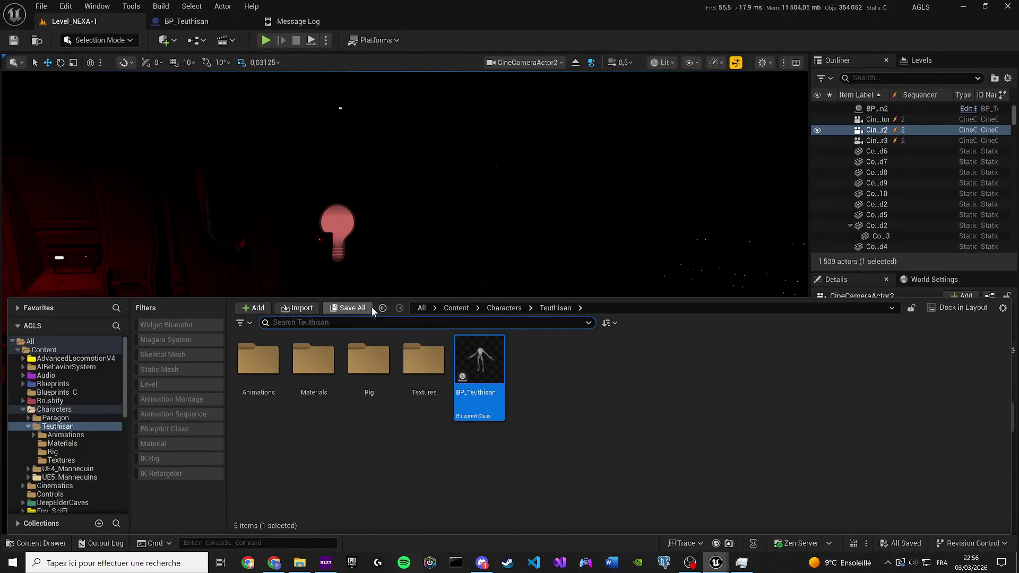
# Step: Search the top-level Content folder for 'Cave' and load the Cave level
pyautogui.click(455, 309)
pyautogui.write('Cave')
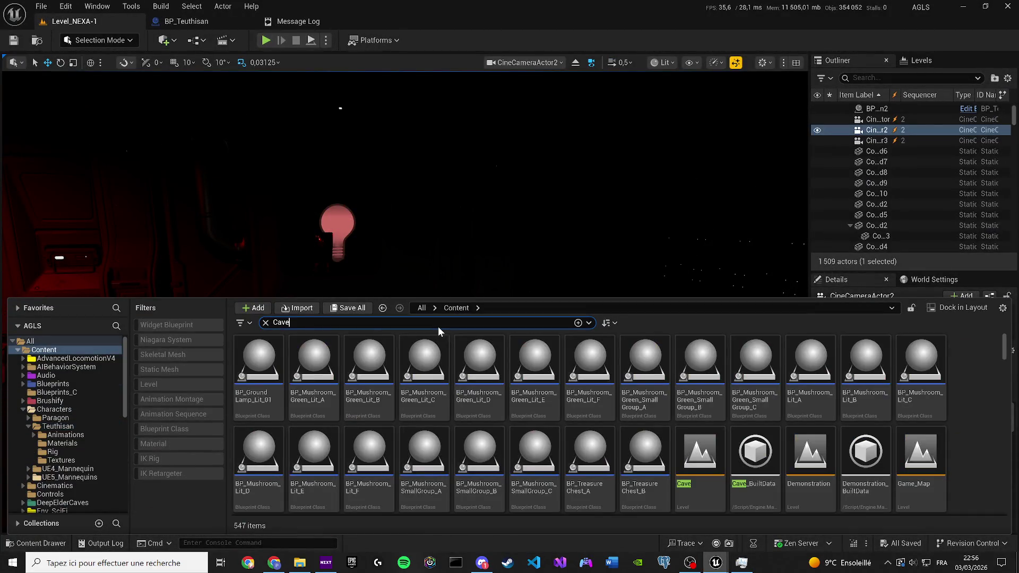
pyautogui.scroll(-10, 696, 444)
pyautogui.scroll(5, 685, 462)
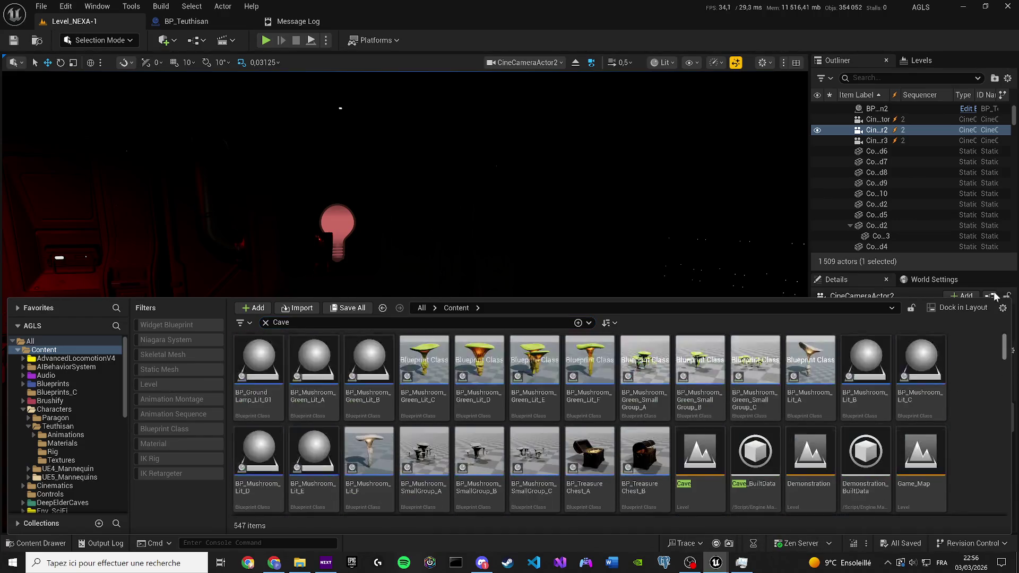
pyautogui.doubleClick(679, 477)
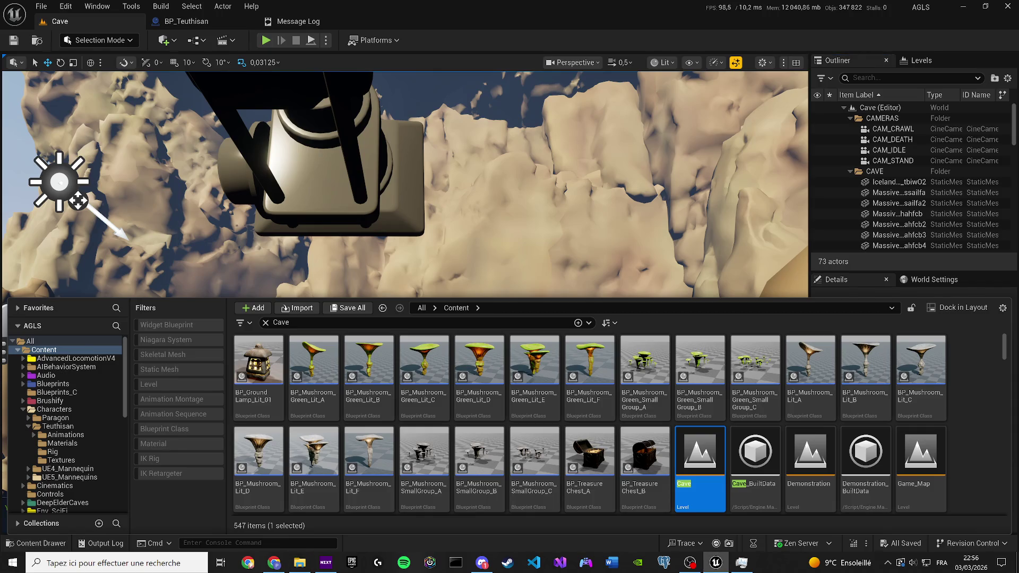
pyautogui.moveTo(584, 232); pyautogui.dragTo(547, 207)
pyautogui.click(226, 40)
pyautogui.click(225, 40)
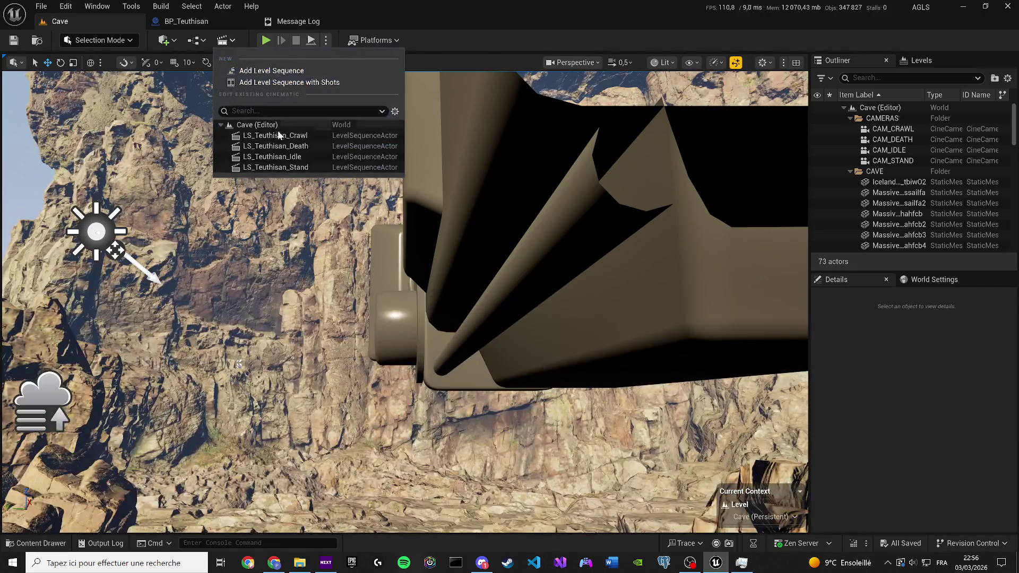
pyautogui.click(269, 136)
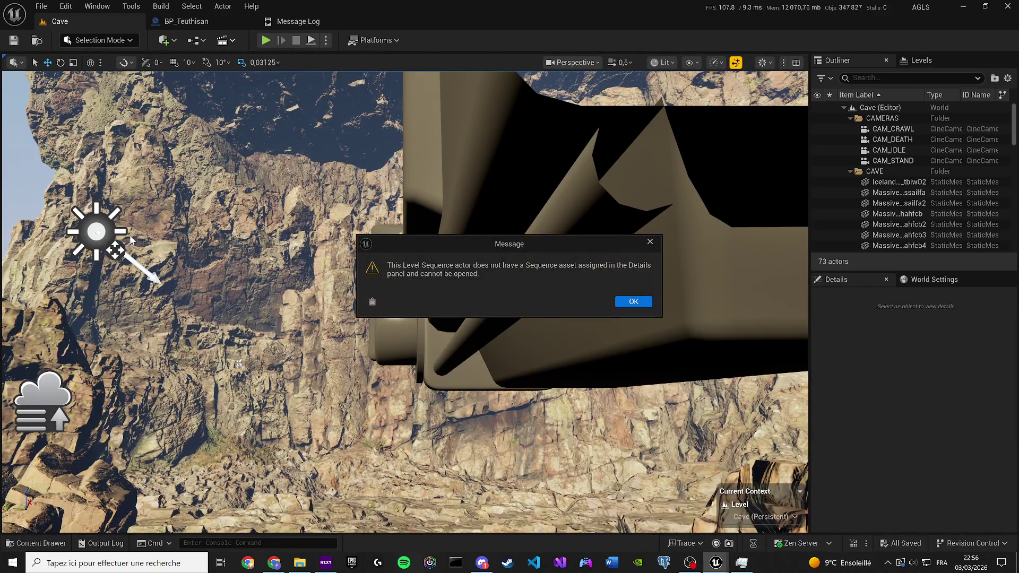
pyautogui.click(633, 301)
pyautogui.moveTo(639, 297); pyautogui.dragTo(584, 255)
pyautogui.scroll(2, 404, 302)
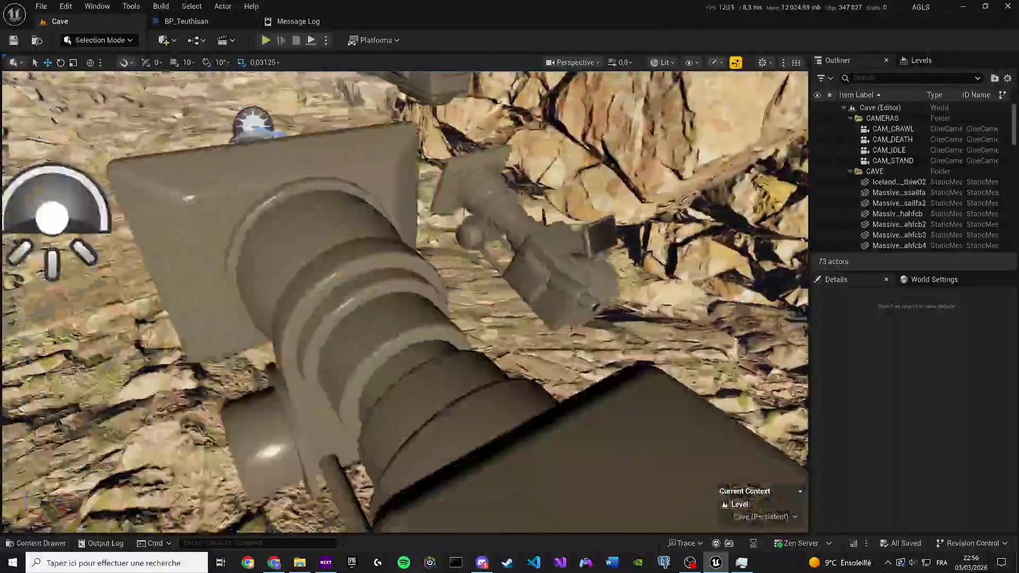
pyautogui.press('w')
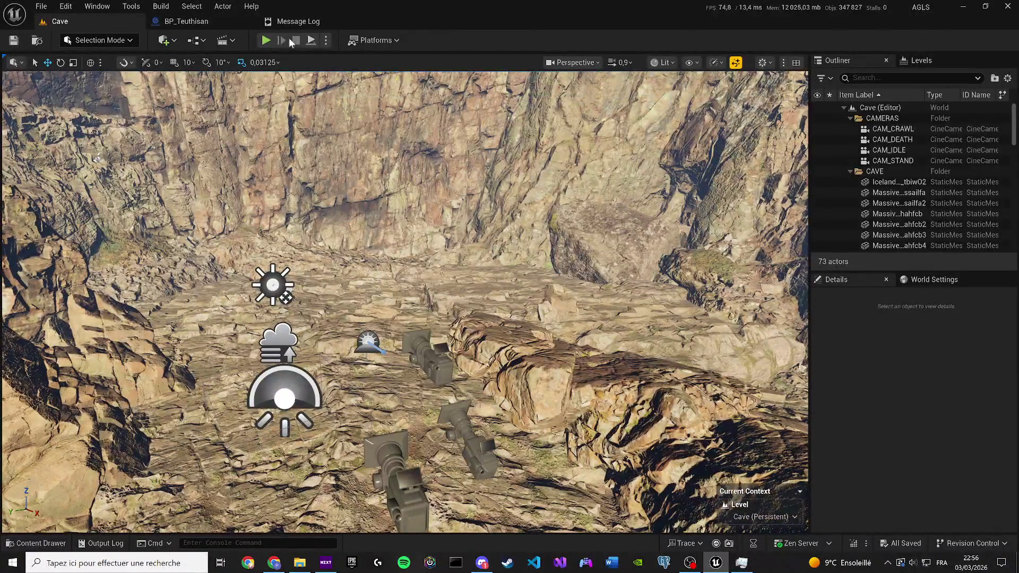
pyautogui.click(234, 41)
pyautogui.click(283, 168)
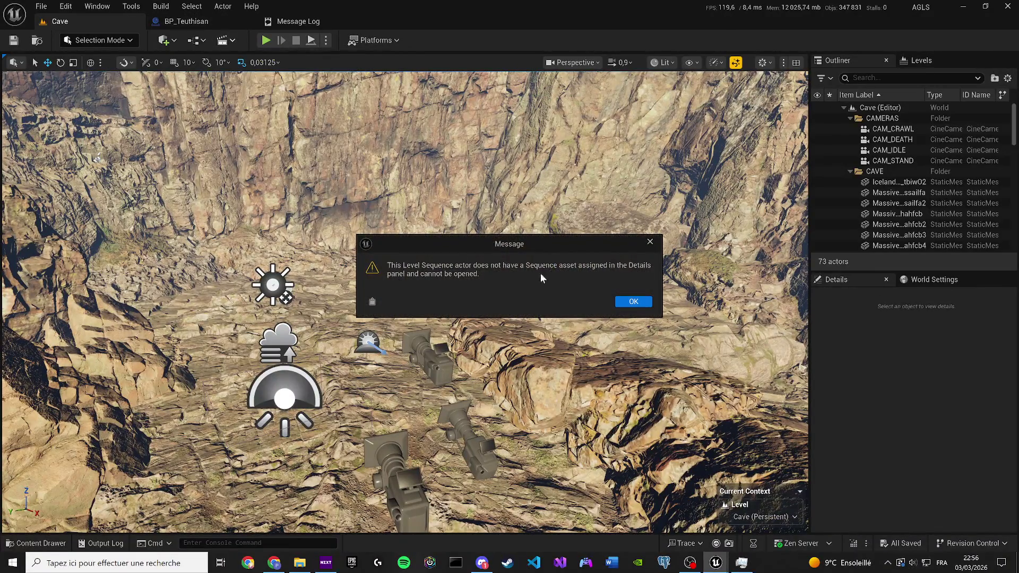
pyautogui.click(635, 302)
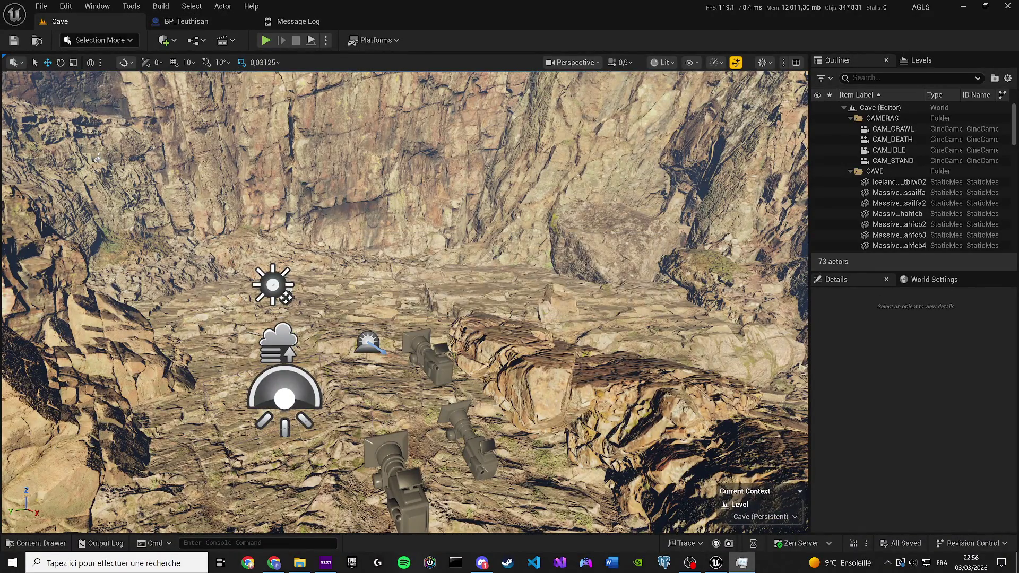
pyautogui.click(223, 41)
pyautogui.click(277, 158)
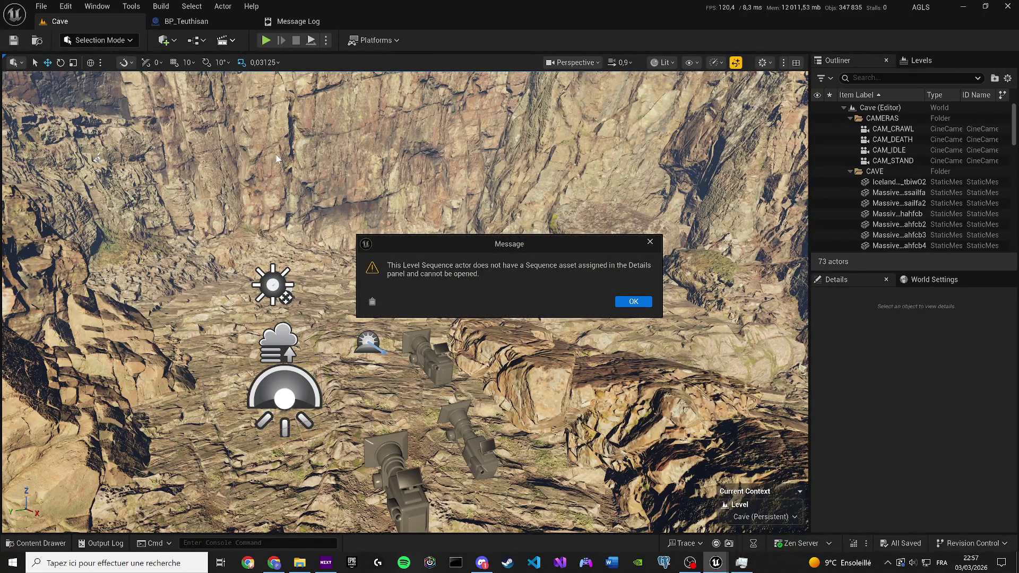
pyautogui.click(646, 307)
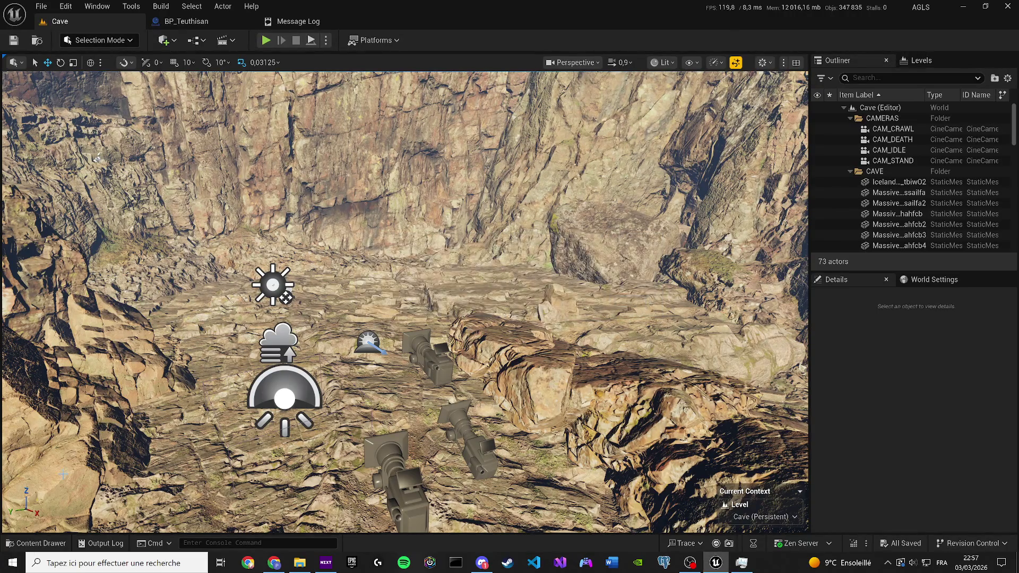
pyautogui.click(35, 543)
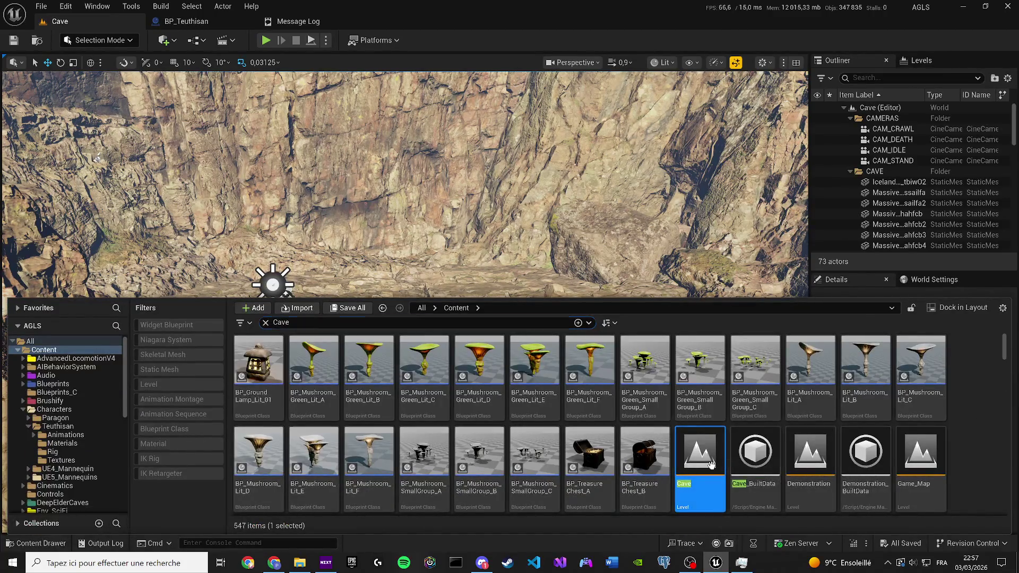
# Step: Show the Cave level in its folder and open the LIGHT_Death, LIGHT_Idle and LIGHT_Standing sublevels
pyautogui.rightClick(712, 462)
pyautogui.click(767, 258)
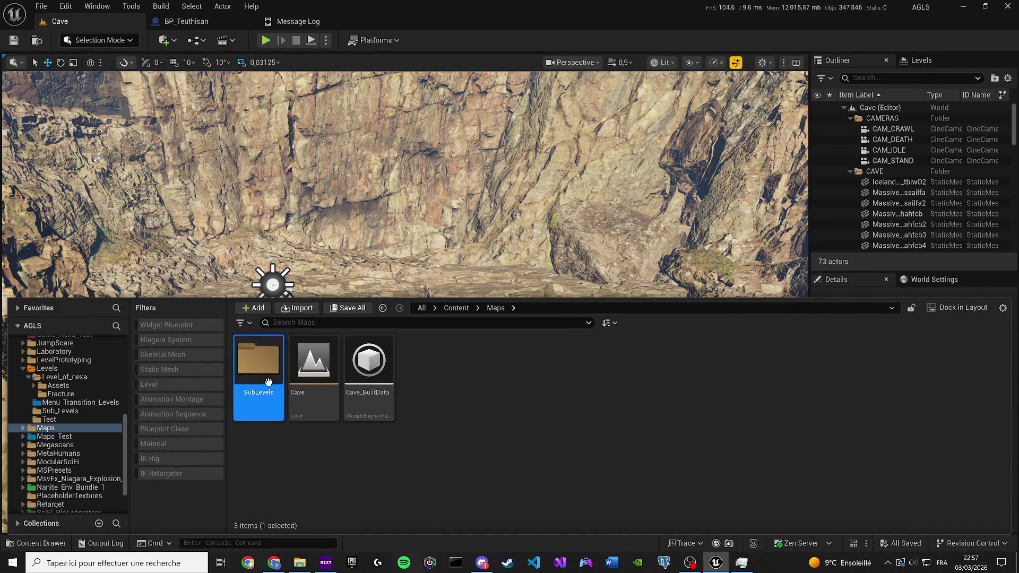
pyautogui.doubleClick(259, 361)
pyautogui.click(270, 382)
pyautogui.doubleClick(270, 382)
pyautogui.doubleClick(319, 381)
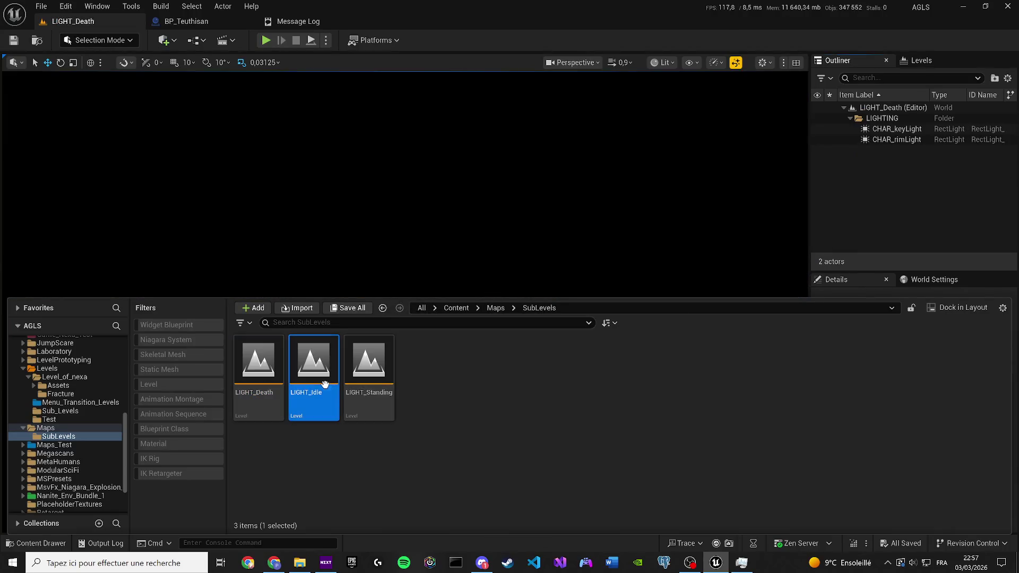
pyautogui.click(372, 380)
pyautogui.doubleClick(372, 380)
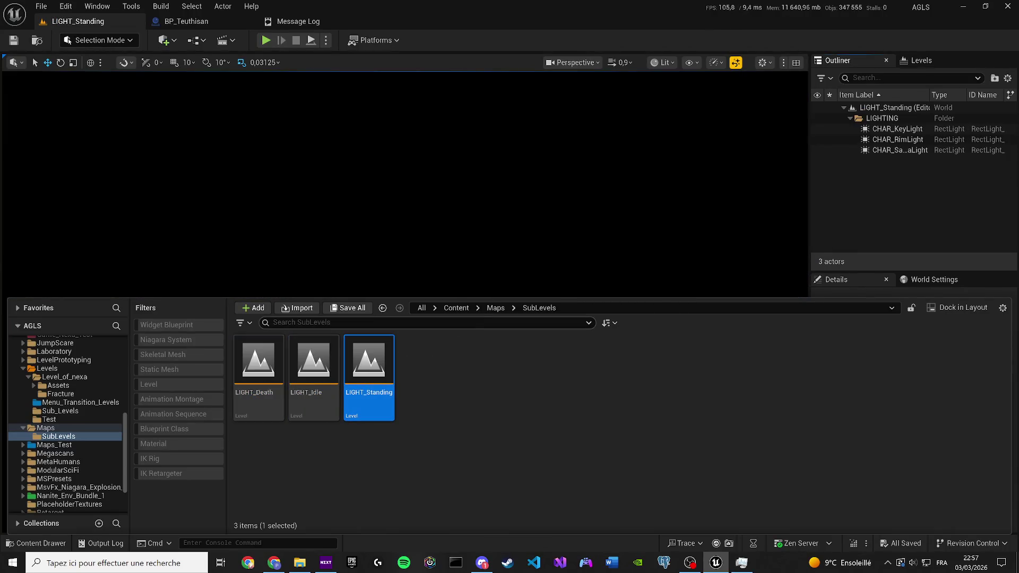
pyautogui.click(493, 308)
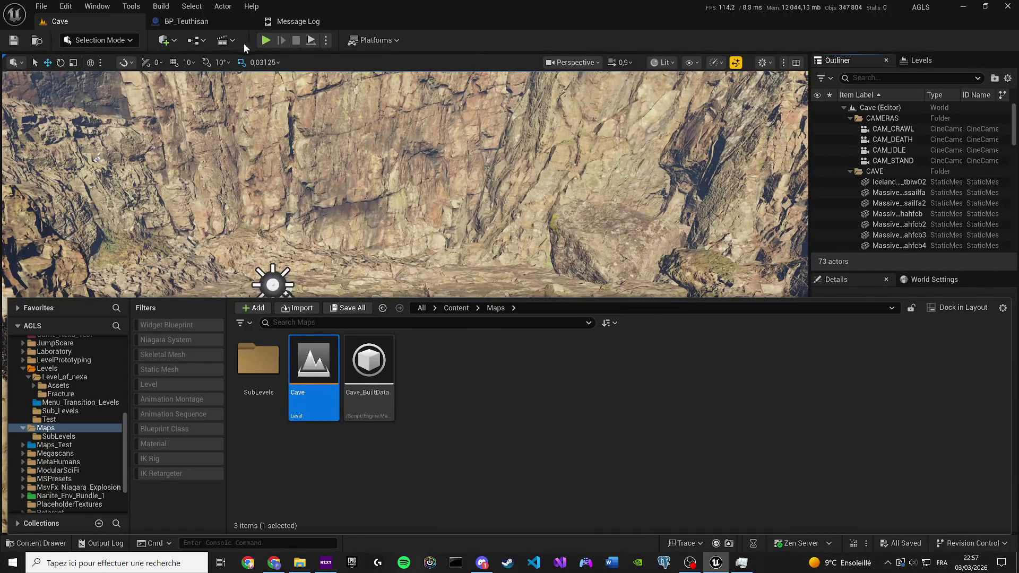
# Step: Try the LS_Teuthisan_Crawl sequence, dismiss the missing-asset message, and minimize the editor
pyautogui.click(229, 41)
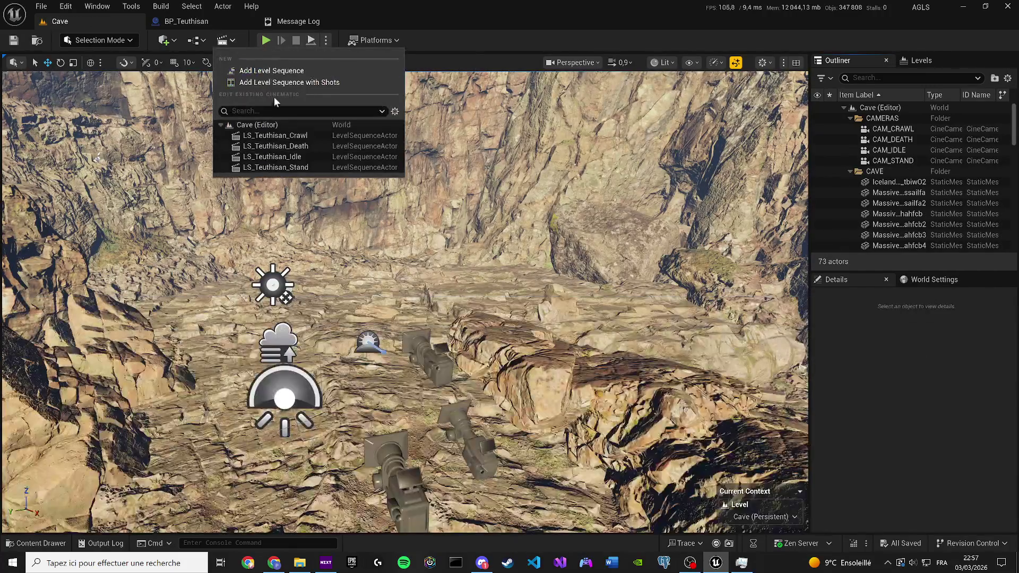
pyautogui.click(275, 136)
pyautogui.click(632, 302)
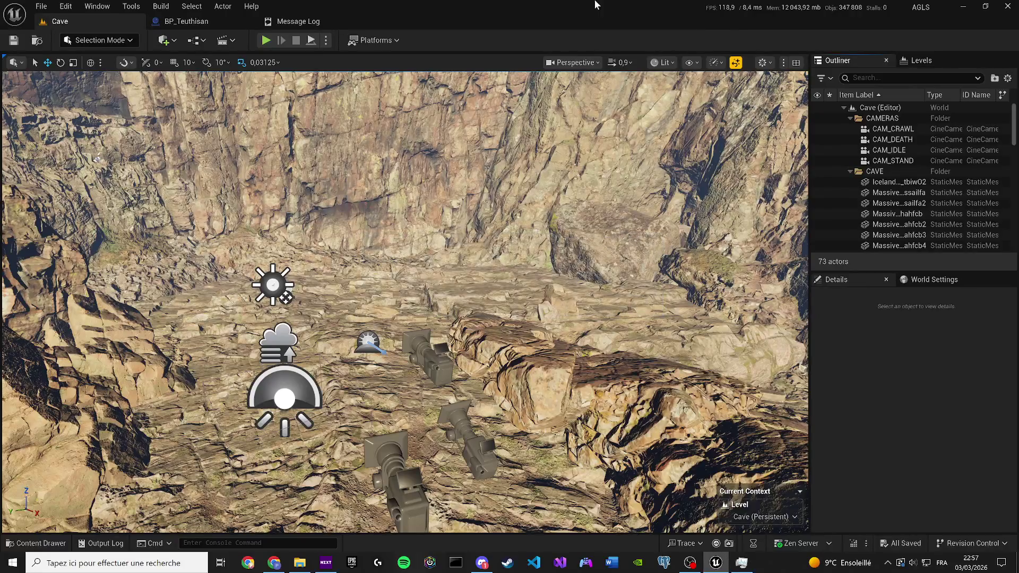
pyautogui.click(716, 562)
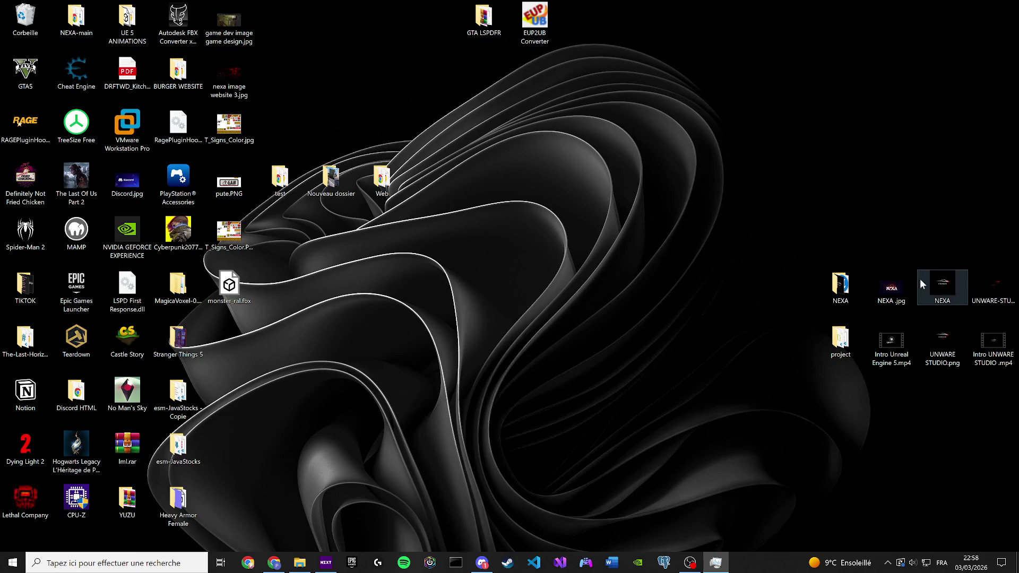
# Step: Select the NEXA image on the desktop and relaunch the NEXA project from the taskbar
pyautogui.click(892, 287)
pyautogui.click(274, 563)
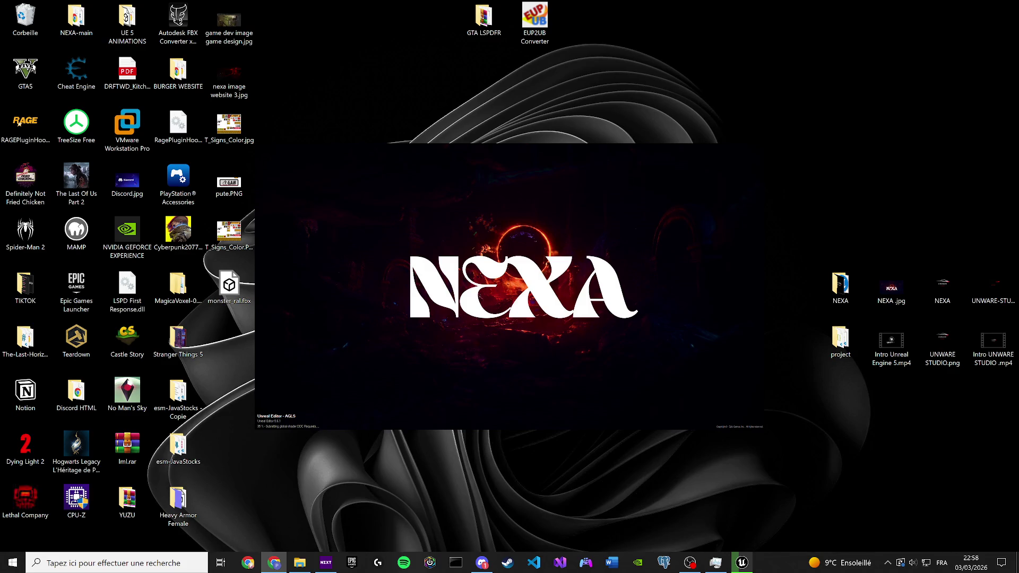
# Step: Mute the background music while the NEXA project reloads
pyautogui.press('XF86AudioMute')
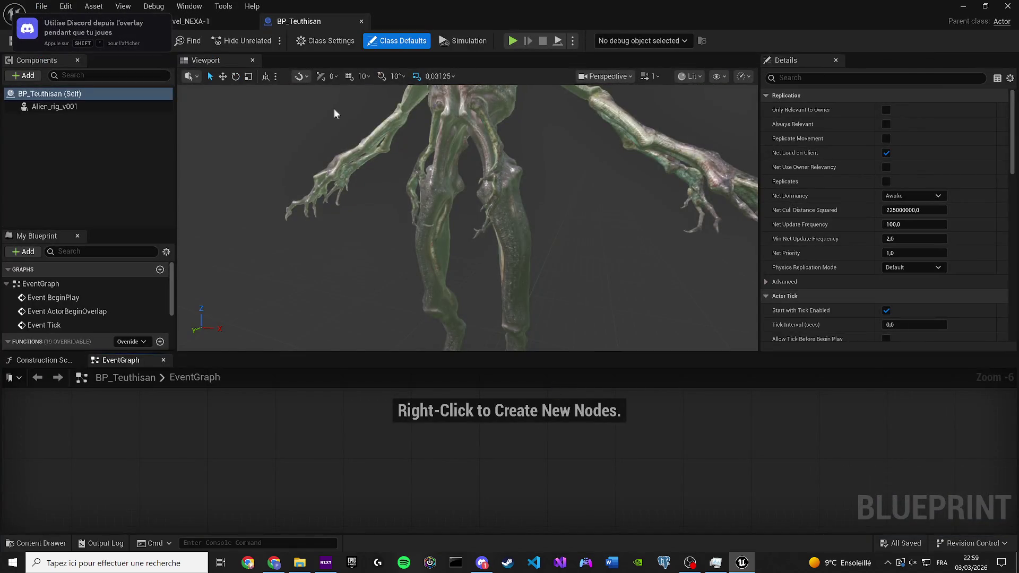
# Step: Switch to Level_NEXA-1 and reload the Cave level from the Content Drawer's maps
pyautogui.click(203, 25)
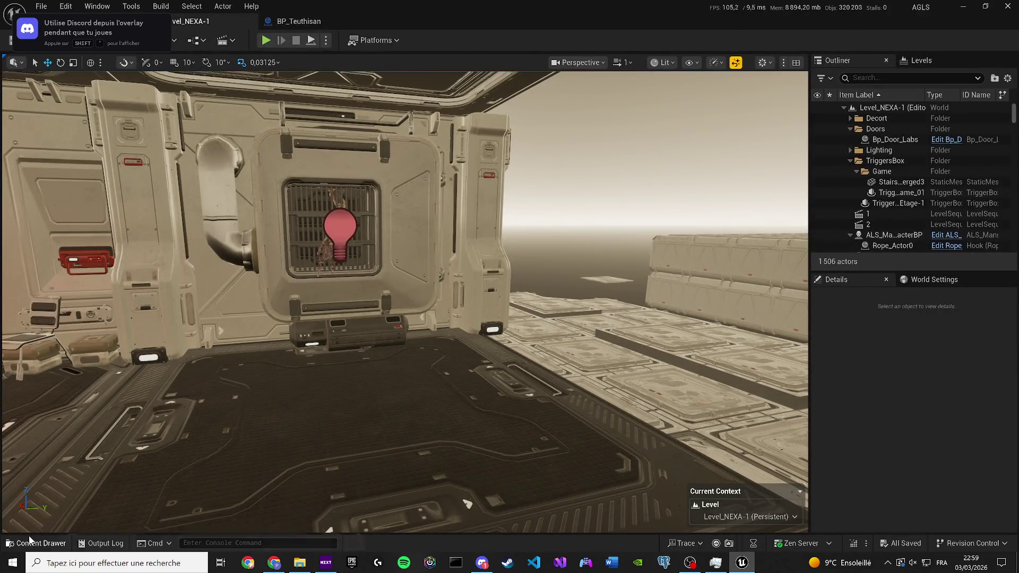
pyautogui.click(29, 539)
pyautogui.doubleClick(336, 358)
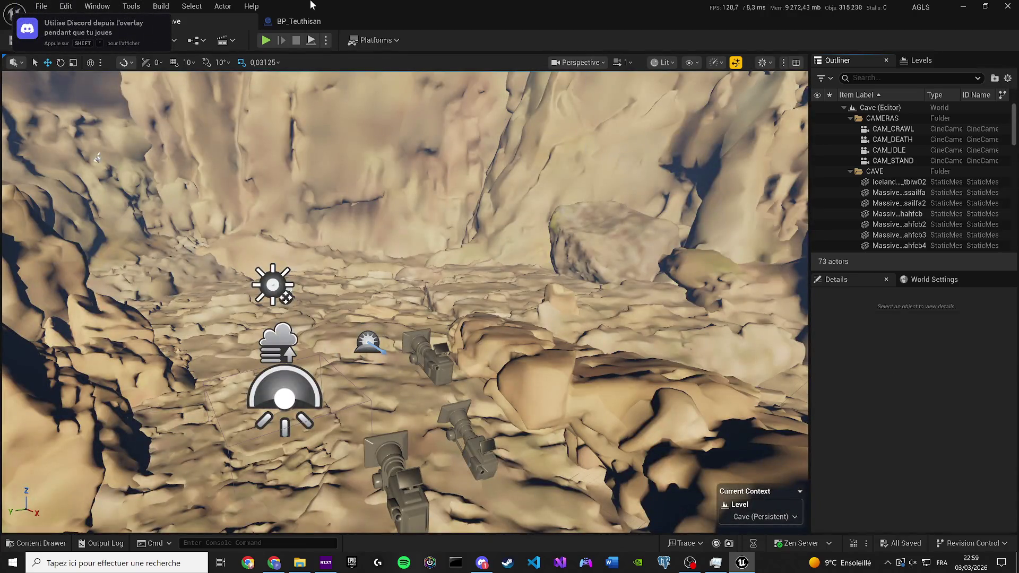
# Step: Retry the LS_Teuthisan_Crawl sequence, dismiss the missing-asset message, and switch to the Message Log
pyautogui.click(224, 41)
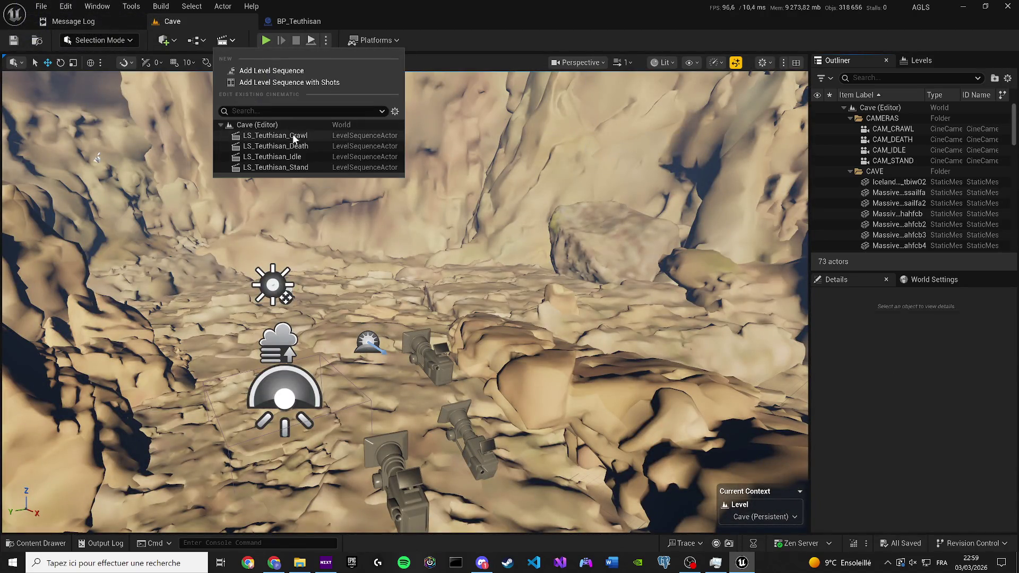
pyautogui.click(294, 136)
pyautogui.click(636, 305)
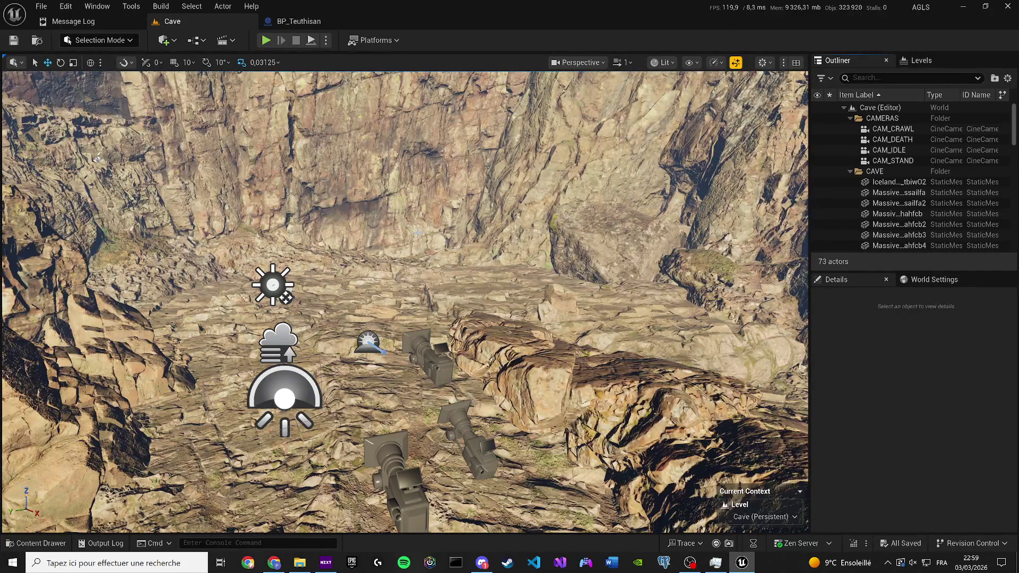
pyautogui.click(126, 19)
pyautogui.click(66, 6)
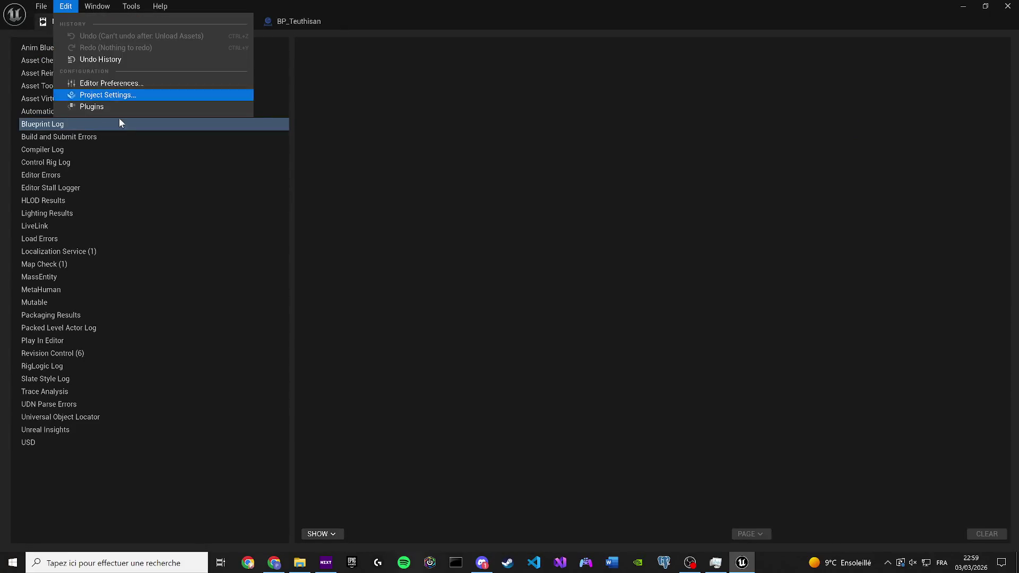
# Step: Review the 'map' defaults in Project Settings, then close the Message Log and return to Level_NEXA-1
pyautogui.click(87, 96)
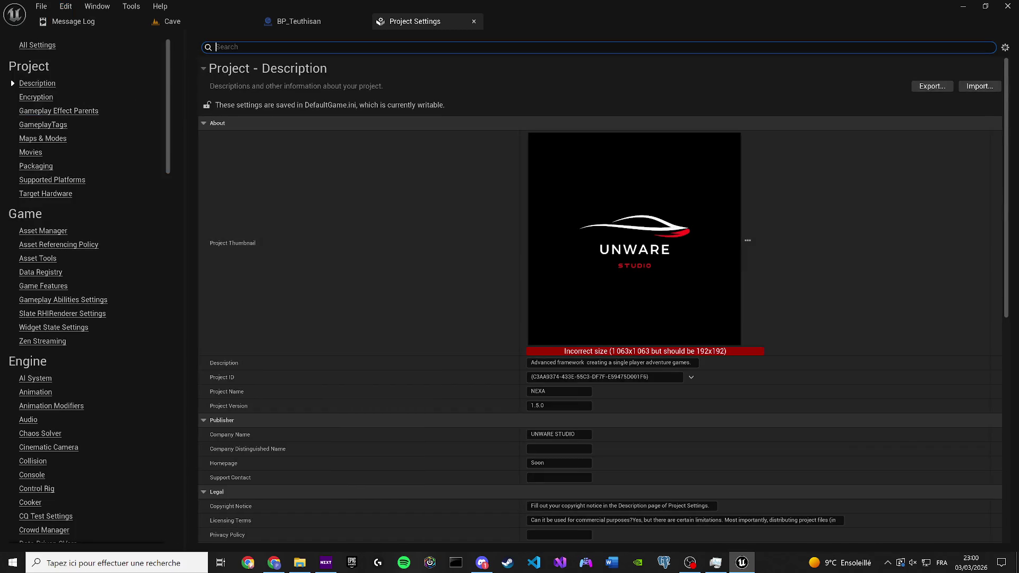
pyautogui.write('map')
pyautogui.click(543, 236)
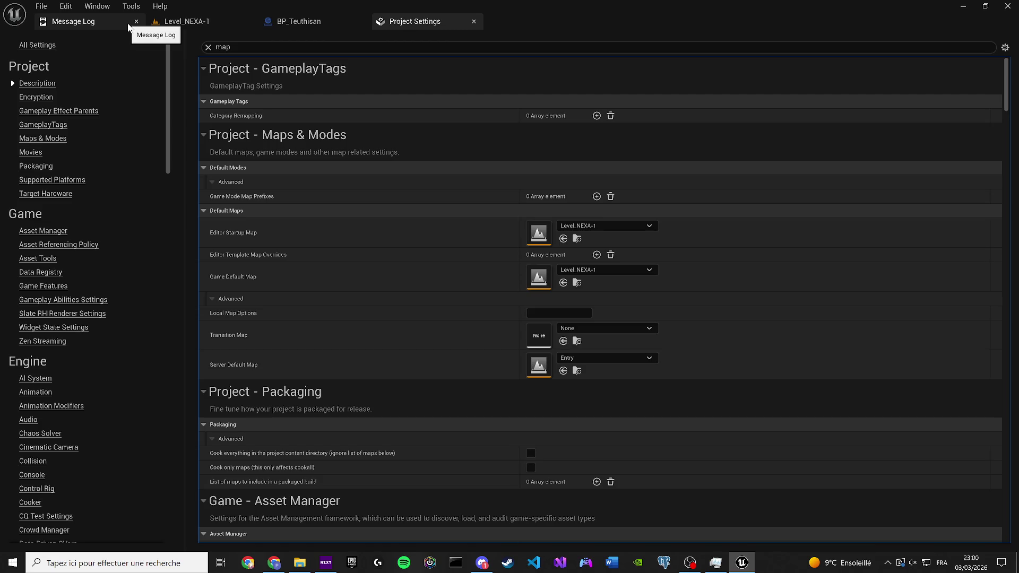
pyautogui.click(136, 22)
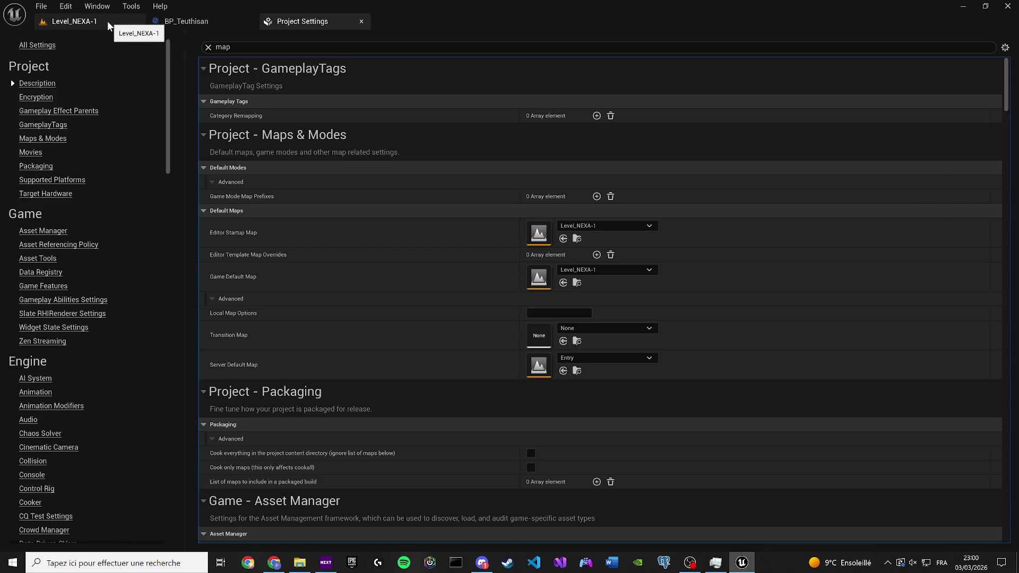
pyautogui.click(109, 22)
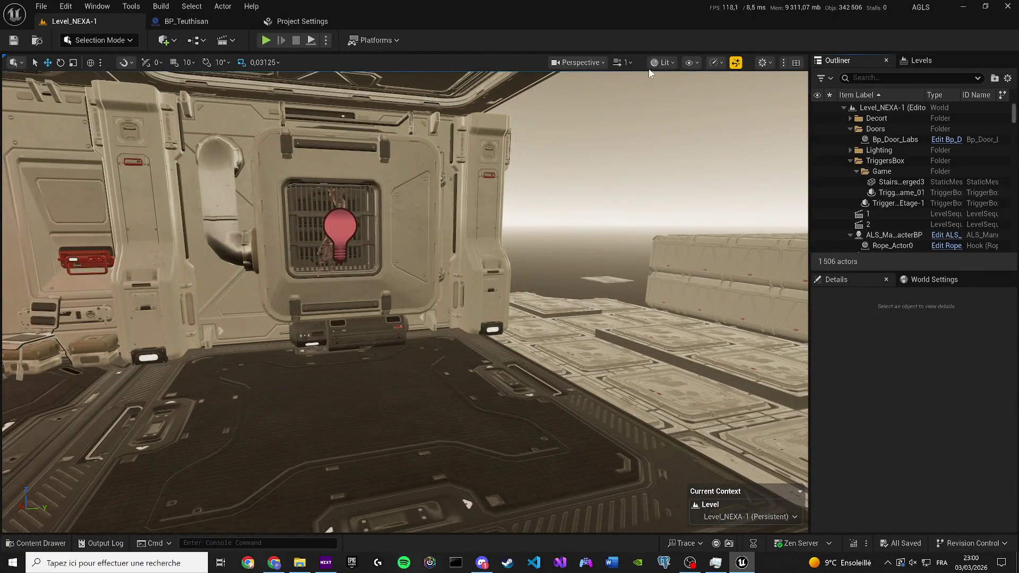
# Step: Find the DirectionalLight via an Outliner search for 'dire' and hide it to darken the level
pyautogui.click(898, 78)
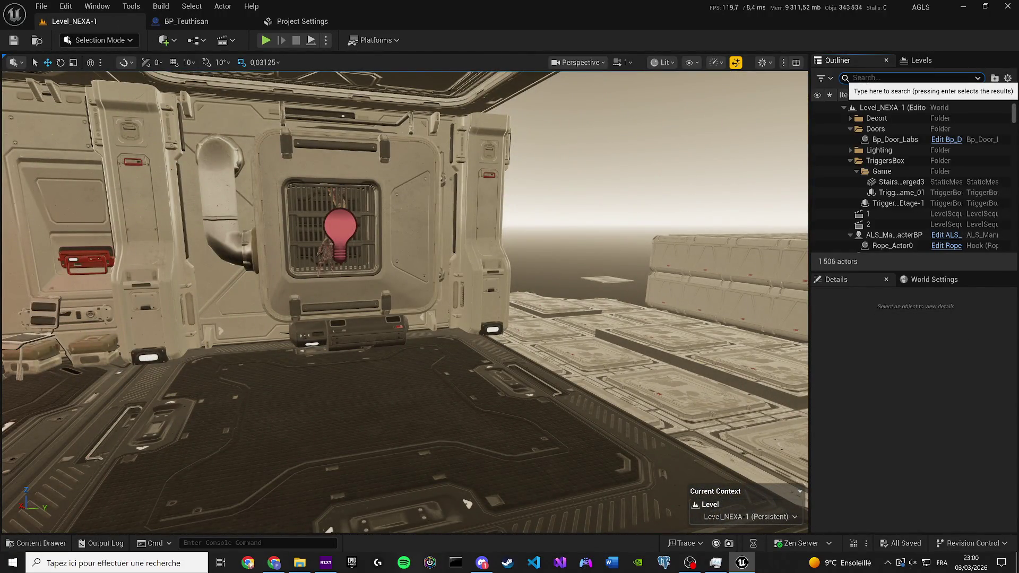
pyautogui.write('dire')
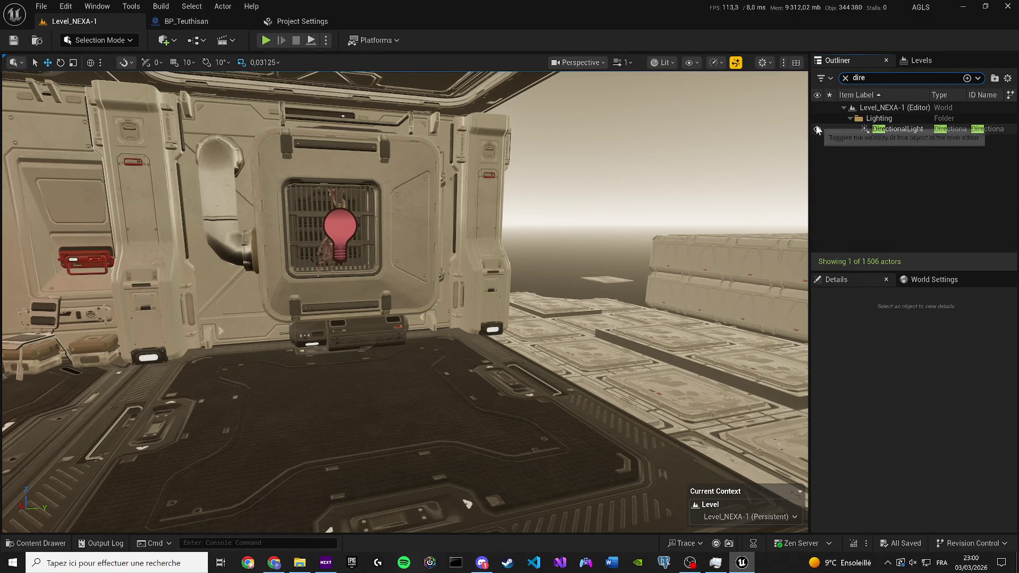
pyautogui.click(818, 129)
pyautogui.moveTo(504, 202)
pyautogui.mouseDown()
pyautogui.moveTo(292, 205)
pyautogui.moveTo(330, 202)
pyautogui.moveTo(311, 269)
pyautogui.mouseUp()
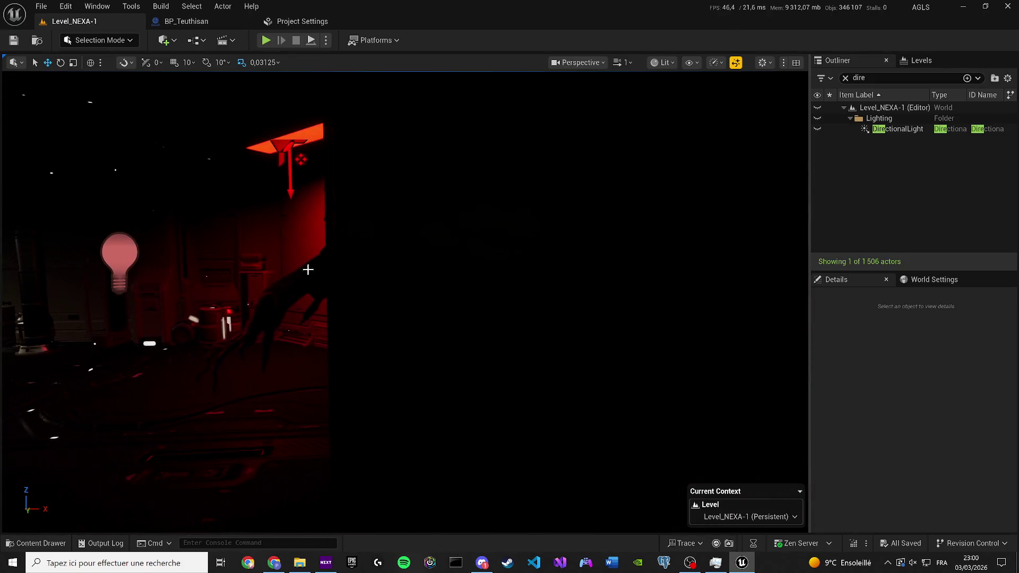
# Step: Delete the referenced BP_Teuthisan creature from the level, confirming the warning
pyautogui.click(275, 297)
pyautogui.moveTo(275, 298)
pyautogui.mouseDown()
pyautogui.moveTo(265, 298)
pyautogui.moveTo(275, 296)
pyautogui.mouseUp()
pyautogui.press('Delete')
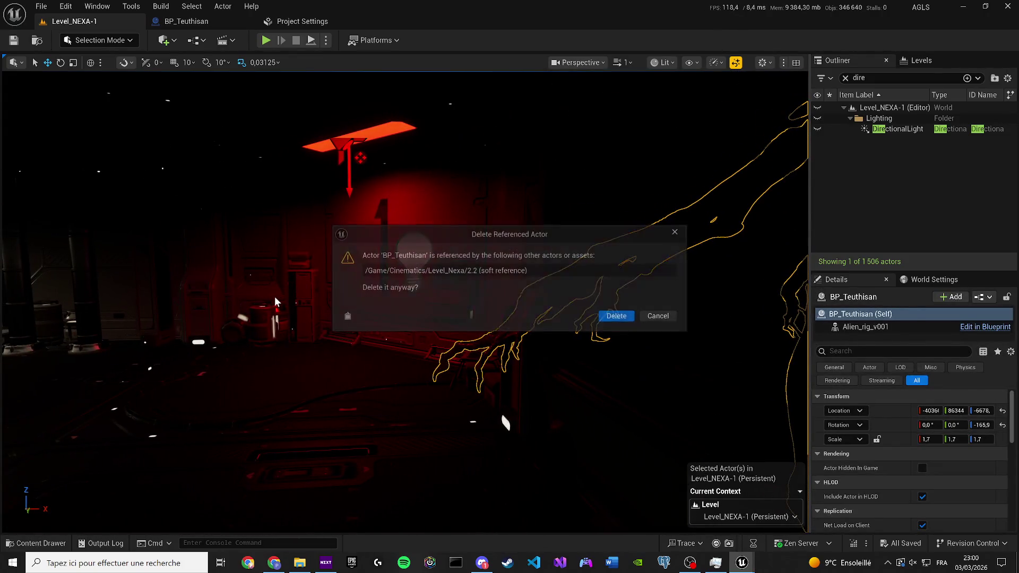
pyautogui.click(619, 316)
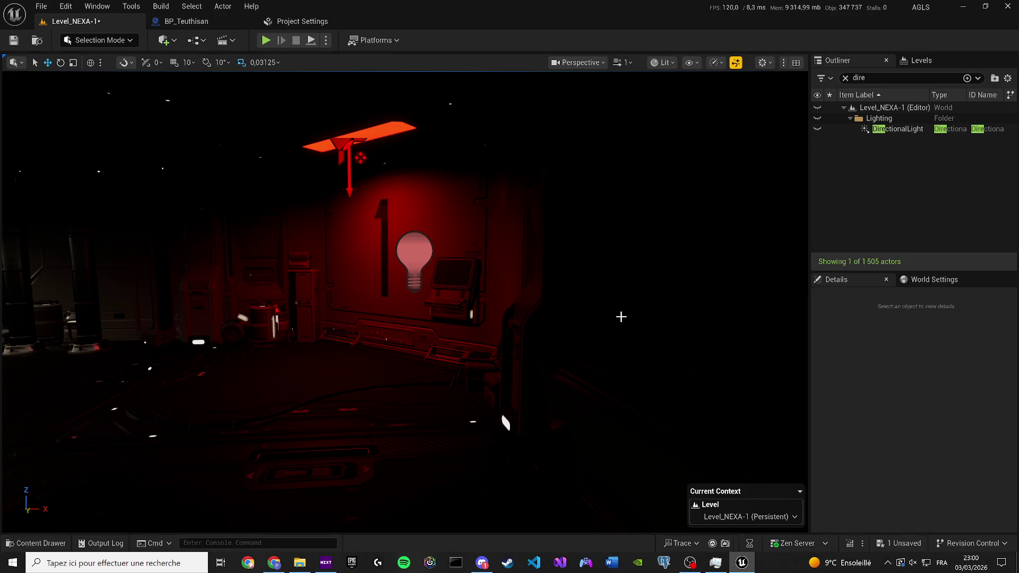
# Step: Delete the stray point light in the corridor and turn the view back toward the creature
pyautogui.moveTo(614, 276); pyautogui.dragTo(700, 247)
pyautogui.click(616, 265)
pyautogui.press('Delete')
pyautogui.moveTo(603, 262); pyautogui.dragTo(541, 244)
pyautogui.moveTo(450, 208); pyautogui.dragTo(524, 298)
pyautogui.click(232, 41)
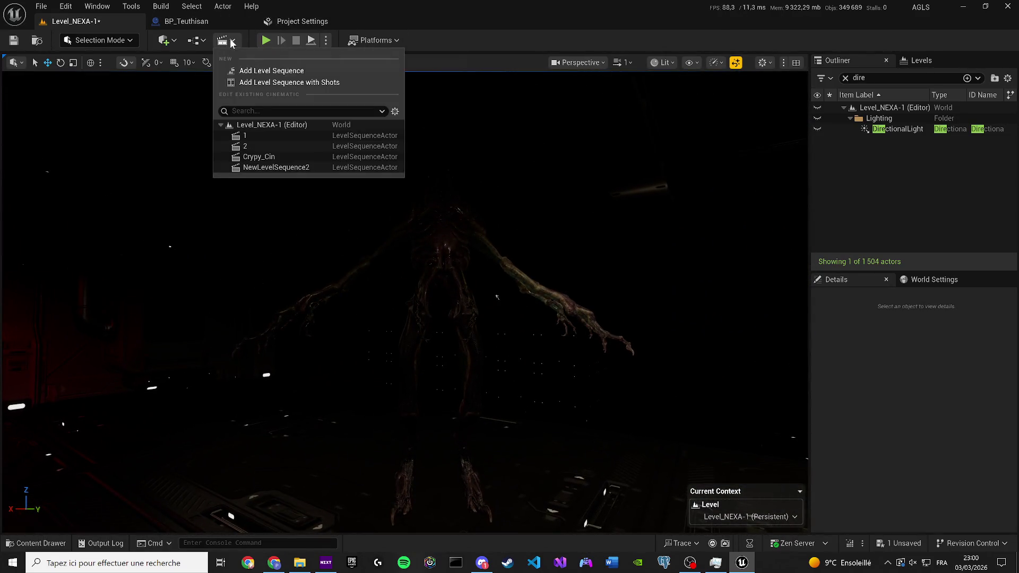
# Step: Load an existing level sequence in Sequencer and toggle game view with G to frame the level
pyautogui.click(255, 146)
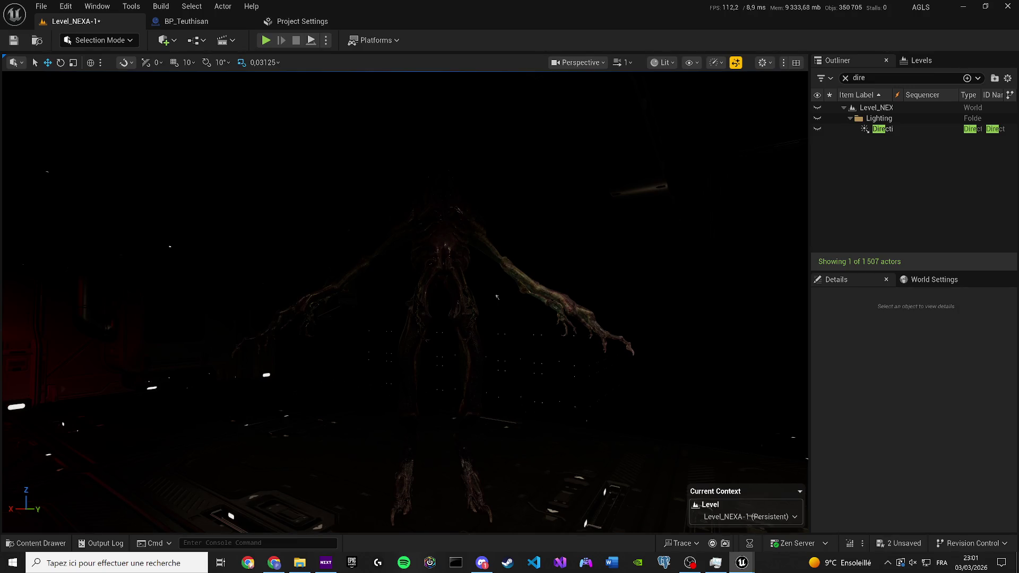
pyautogui.press('g')
pyautogui.moveTo(497, 297)
pyautogui.mouseDown()
pyautogui.moveTo(456, 303)
pyautogui.moveTo(452, 329)
pyautogui.moveTo(454, 286)
pyautogui.moveTo(445, 342)
pyautogui.moveTo(486, 344)
pyautogui.moveTo(497, 297)
pyautogui.mouseUp()
# Step: Pilot the CineCameraActor, then select BP_Teuthisan2 and switch to the move gizmo
pyautogui.click(498, 298)
pyautogui.hotkey('ctrl', 'shift', 'p')
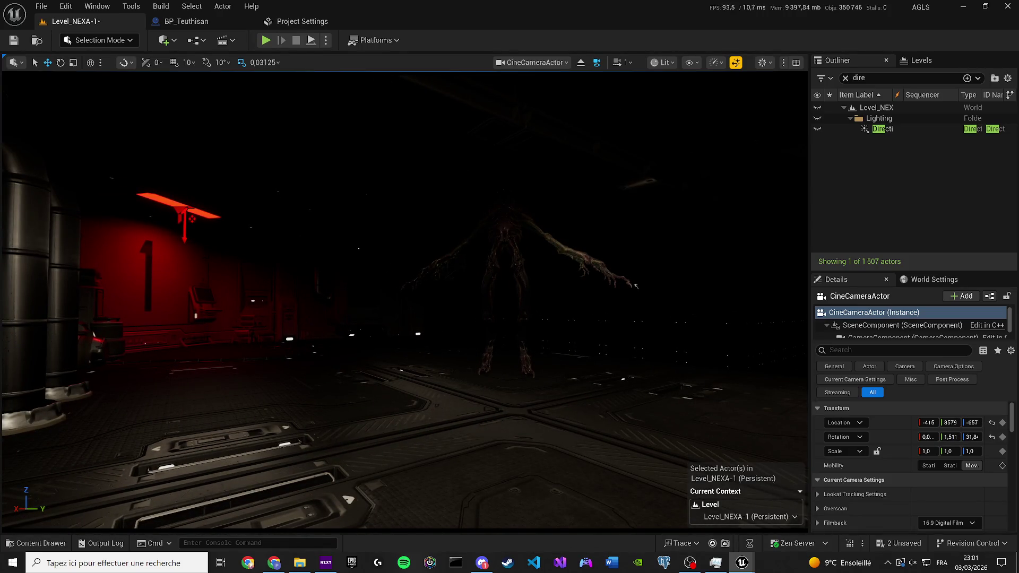
pyautogui.press('Escape')
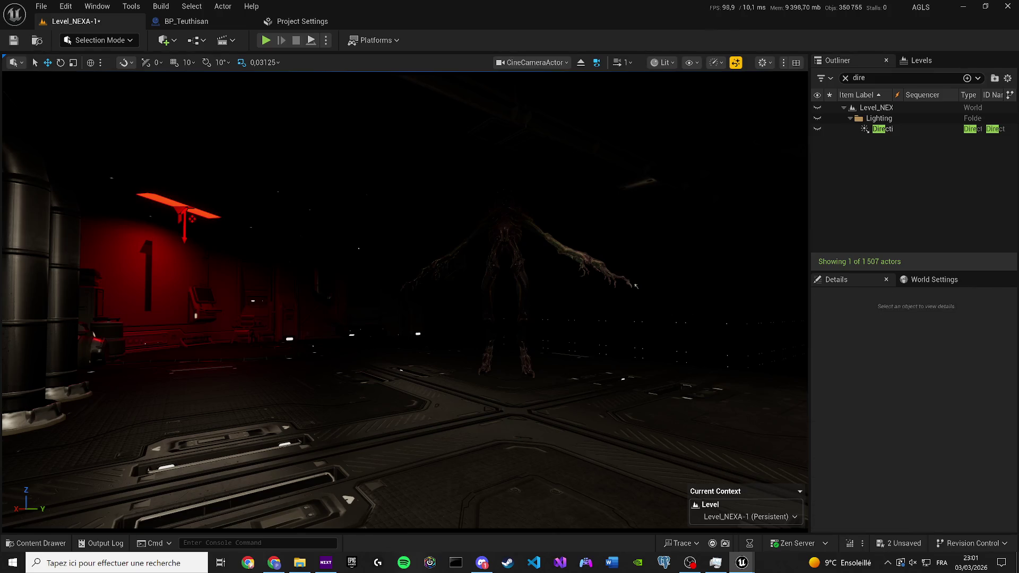
pyautogui.press('e')
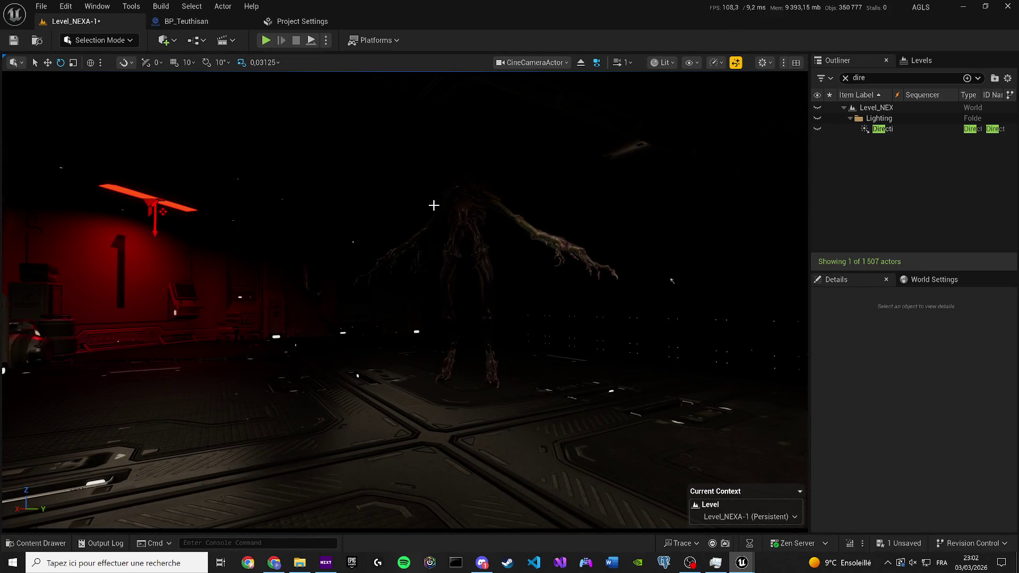
pyautogui.click(455, 208)
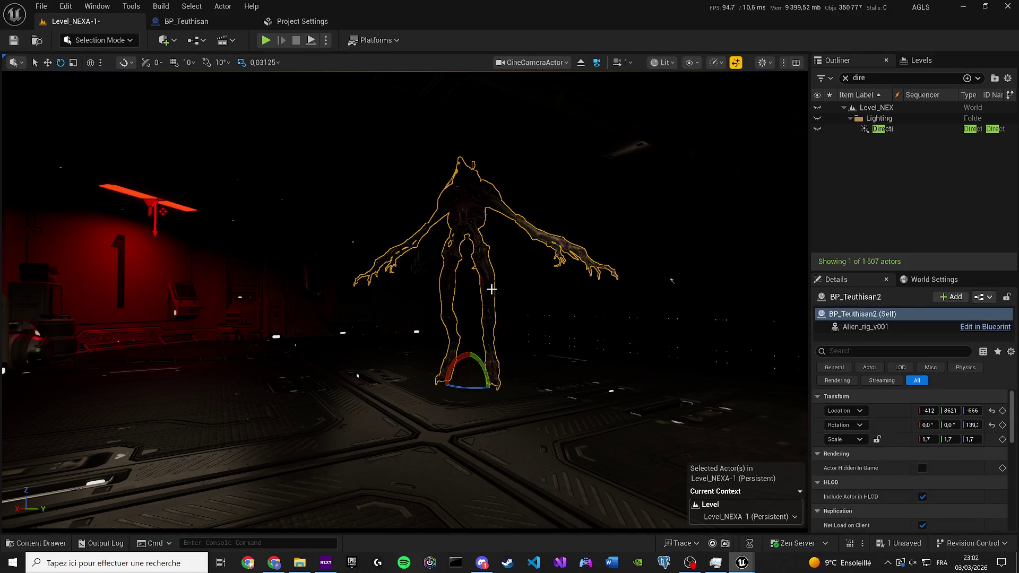
pyautogui.press('w')
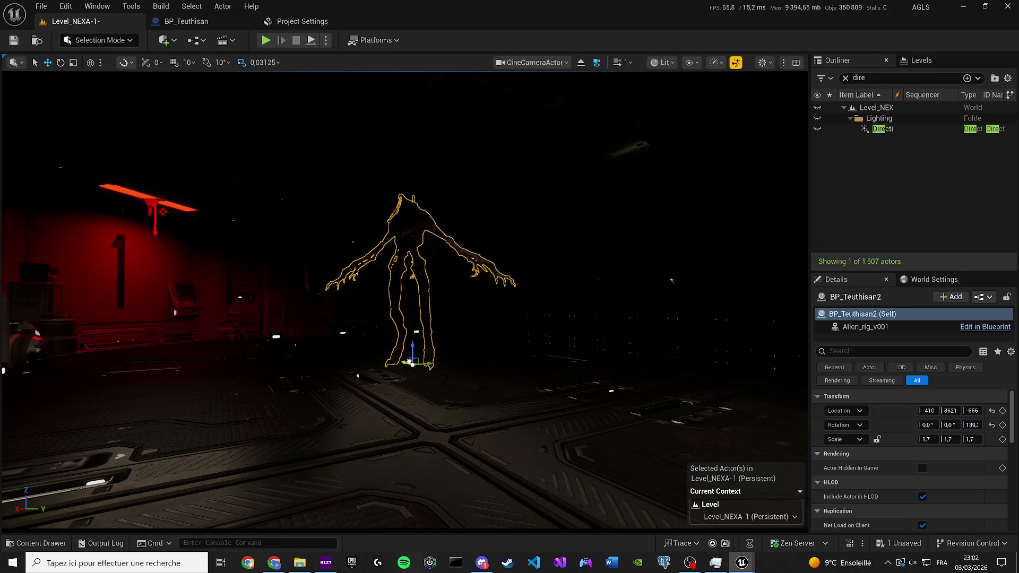